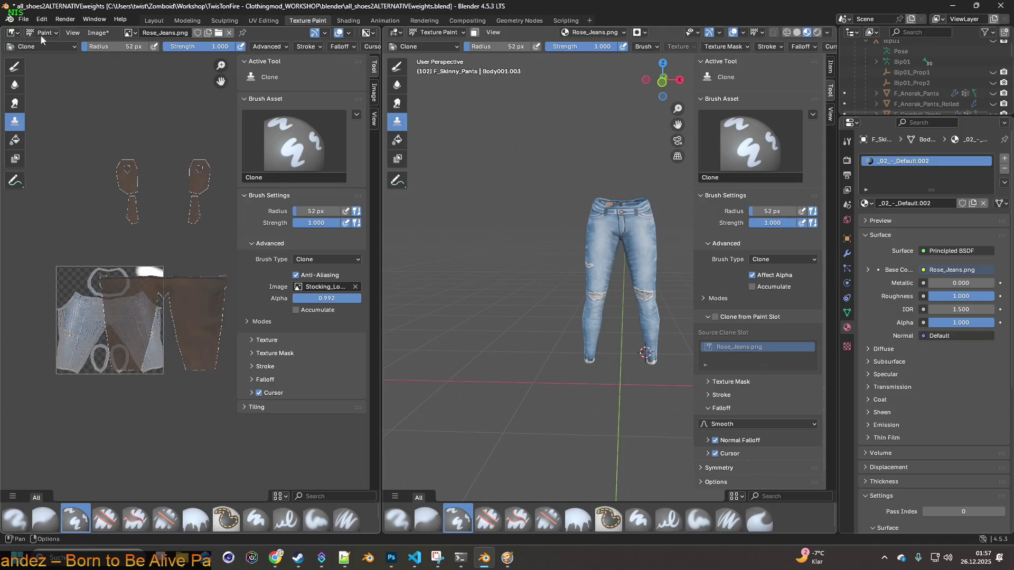
- Keep the image editor in Paint mode and toggle the Display UVs overlay off and back on
click(44, 33)
click(56, 52)
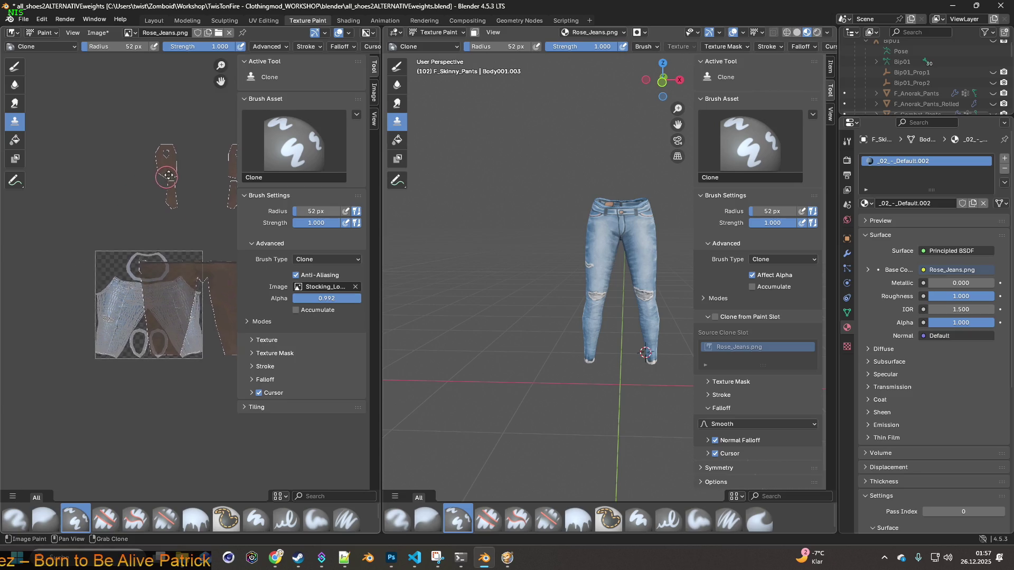
scroll(123, 193, down, 5)
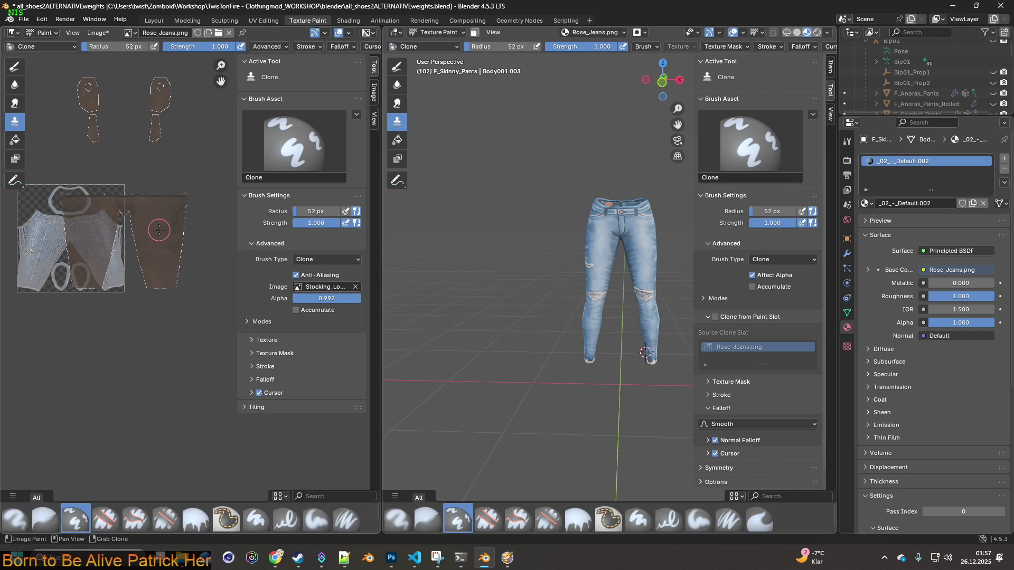
middle_drag(159, 230, 193, 258)
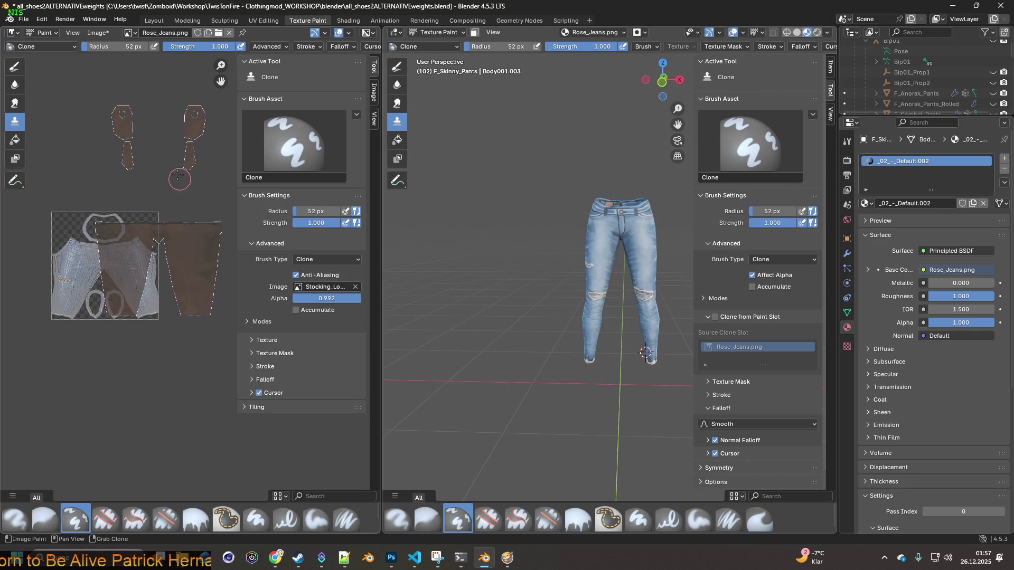
click(350, 33)
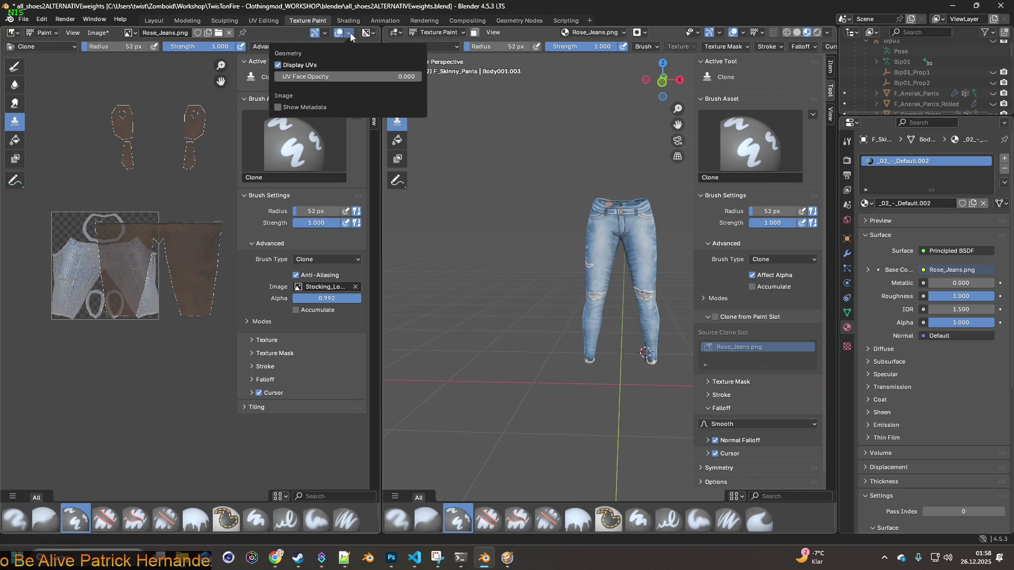
click(280, 67)
click(279, 67)
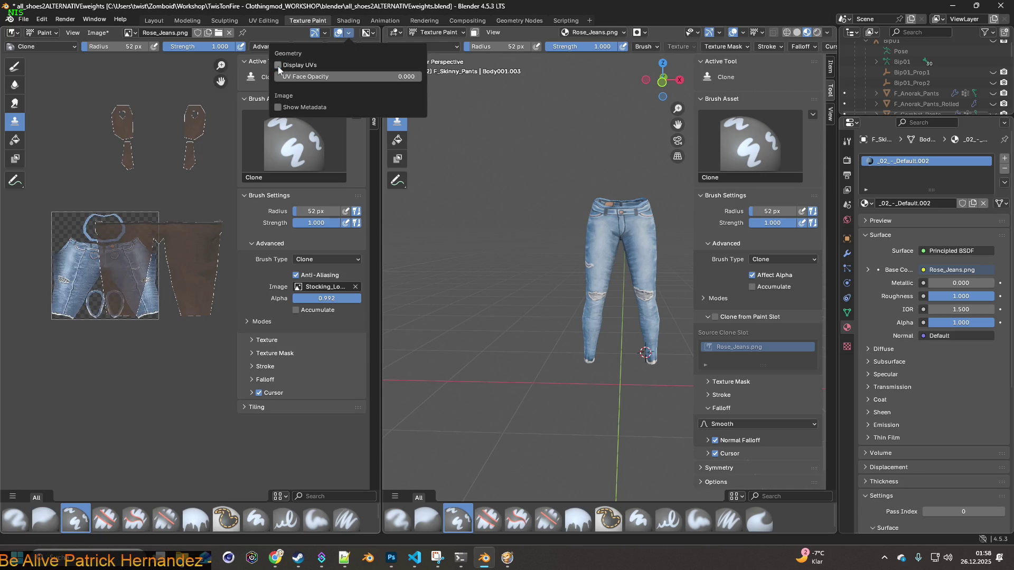
mouse_move(324, 32)
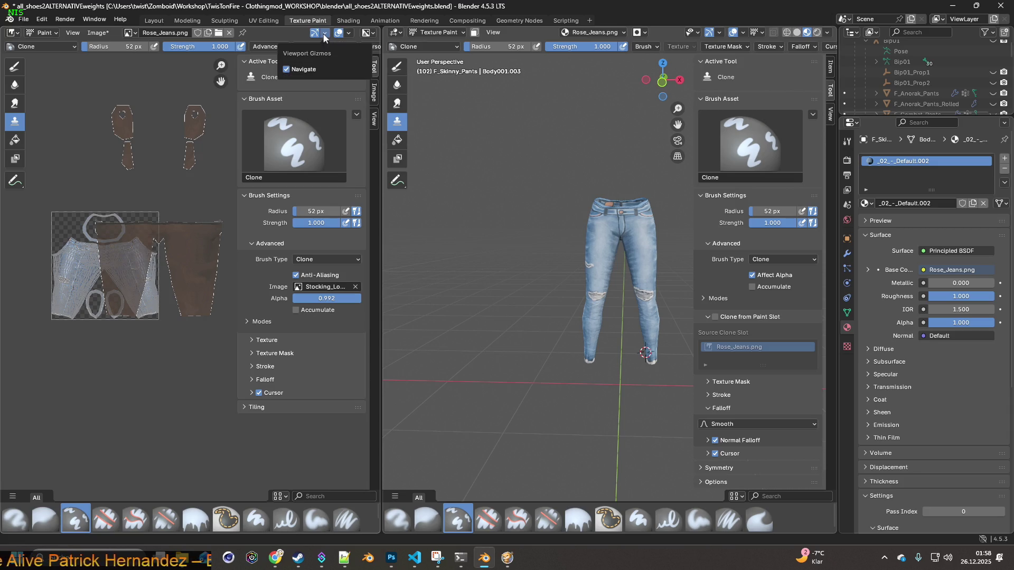
- Save the painted Rose_Jeans.png texture via Image > Save
click(90, 34)
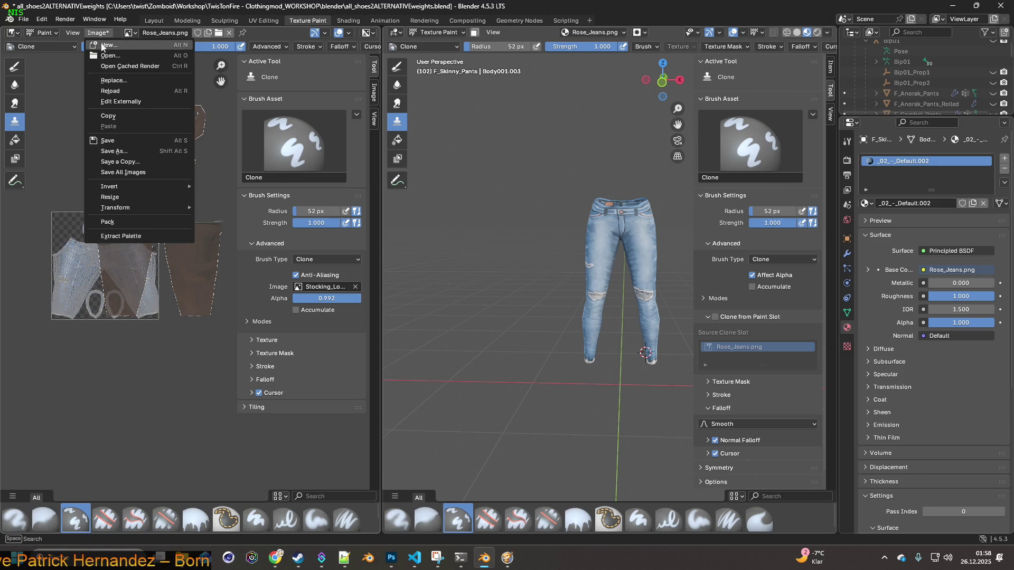
click(113, 89)
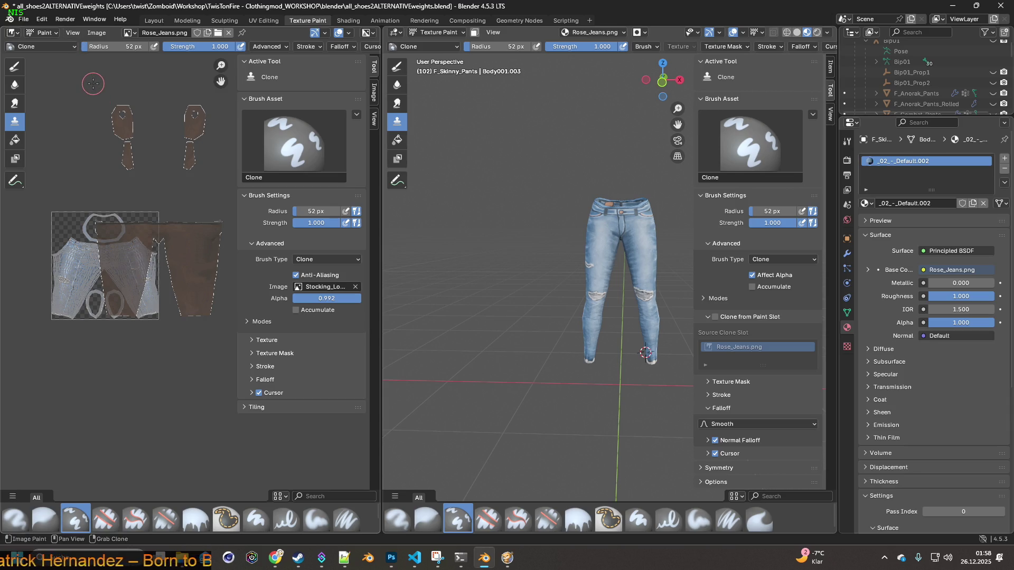
- Load ELA_Skinny_Pants.png into the material's Image Texture node, filtering for 'ela', then return to Texture Paint
click(347, 20)
click(342, 309)
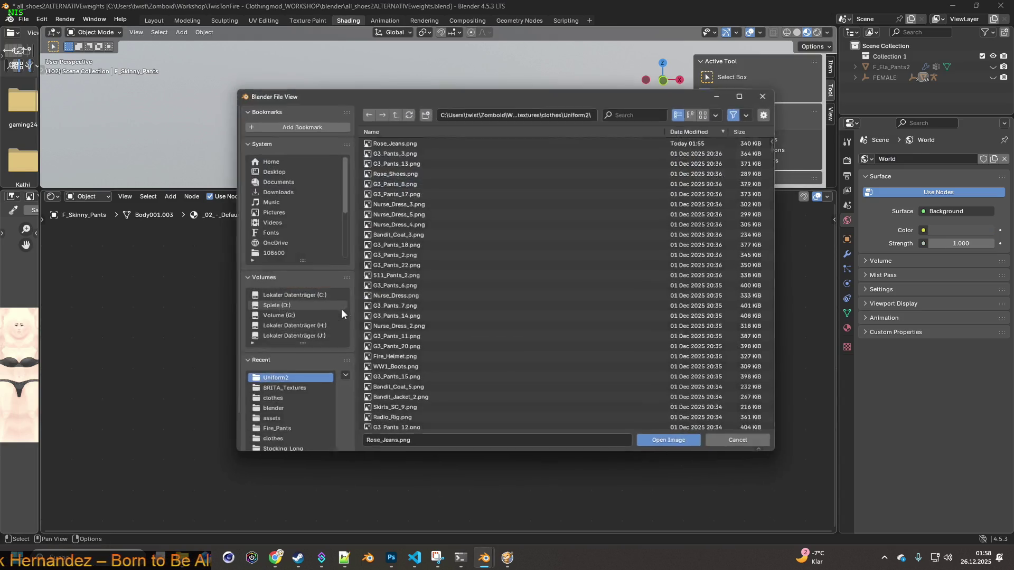
click(639, 109)
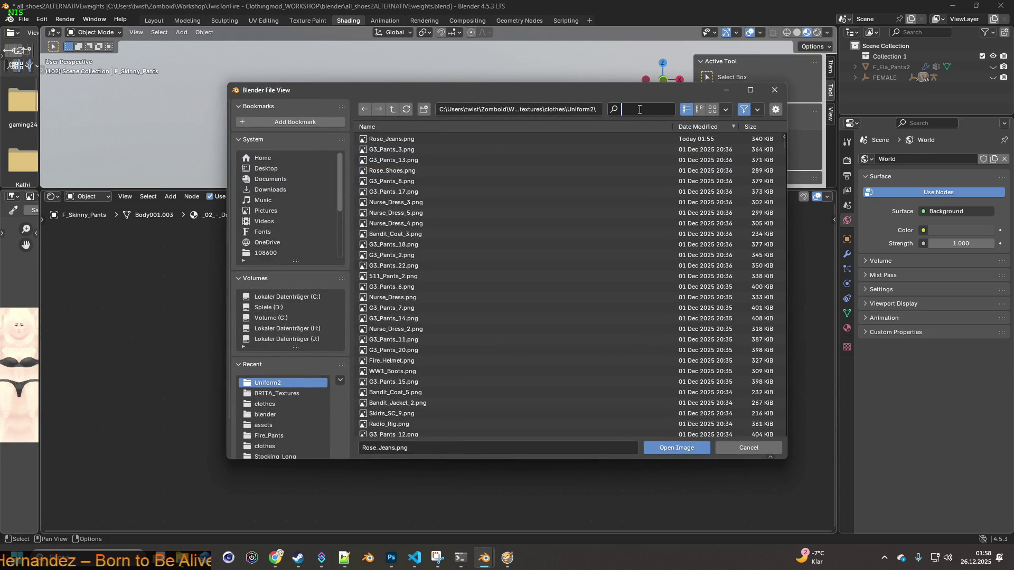
text(ela)
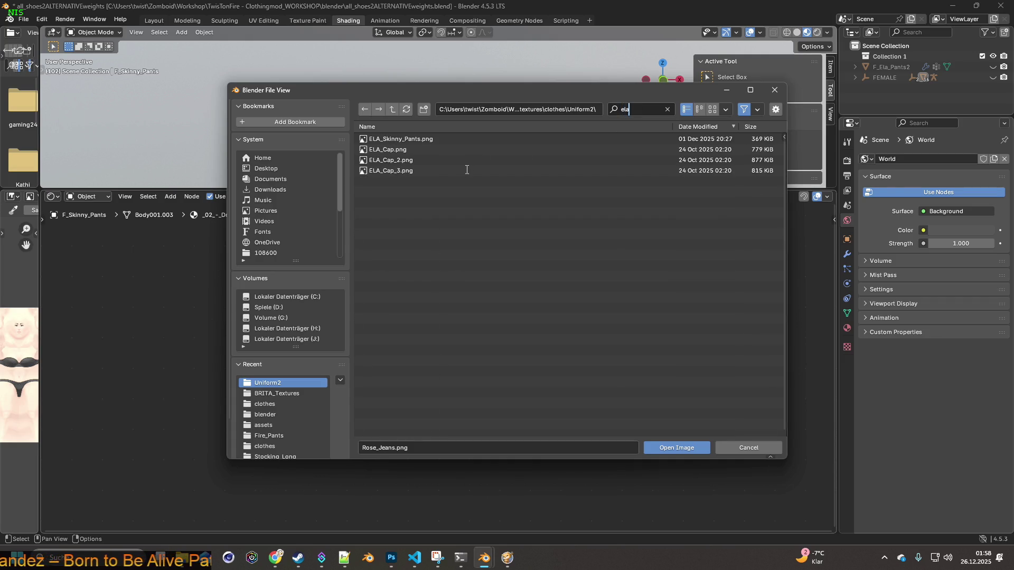
key(Return)
click(400, 139)
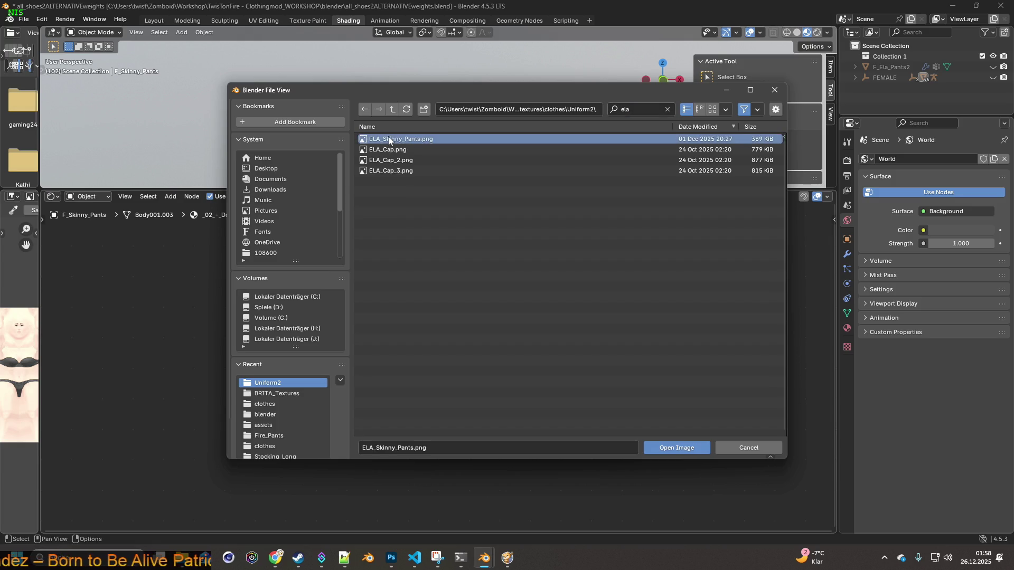
click(676, 449)
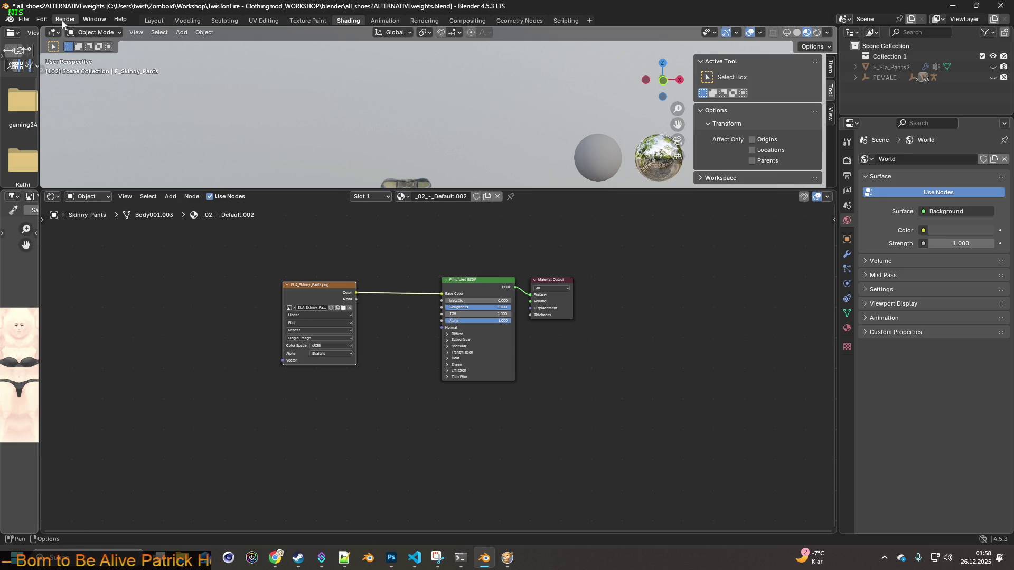
click(308, 21)
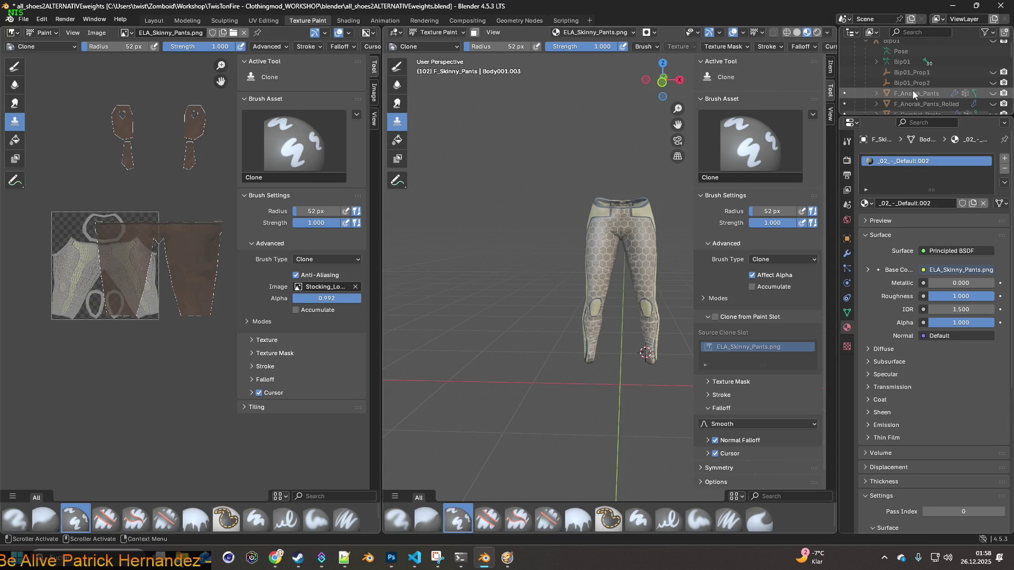
- Keep ELA_Skinny_Pants.png in the image editor and switch it from Paint to View mode
click(355, 20)
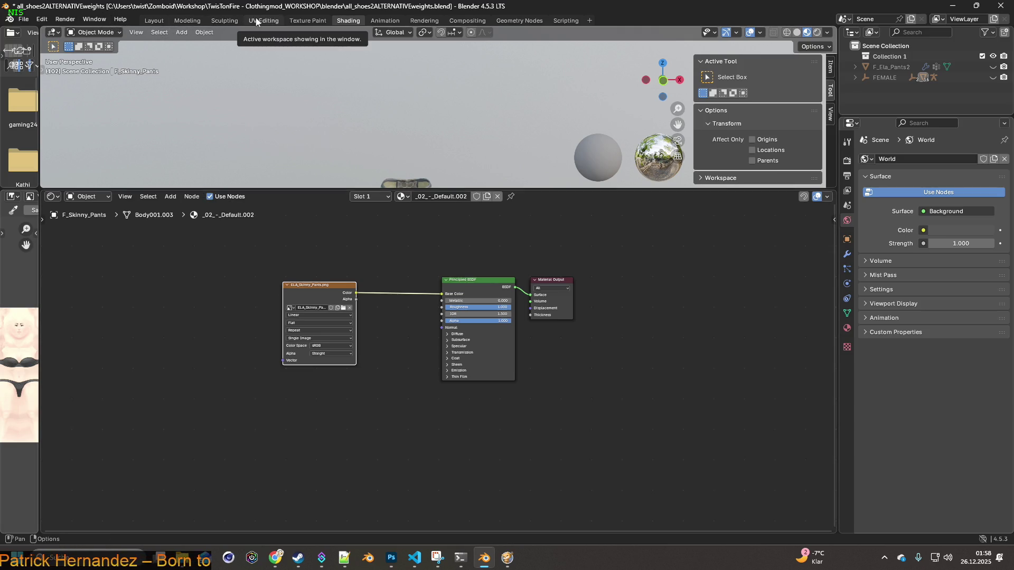
click(308, 21)
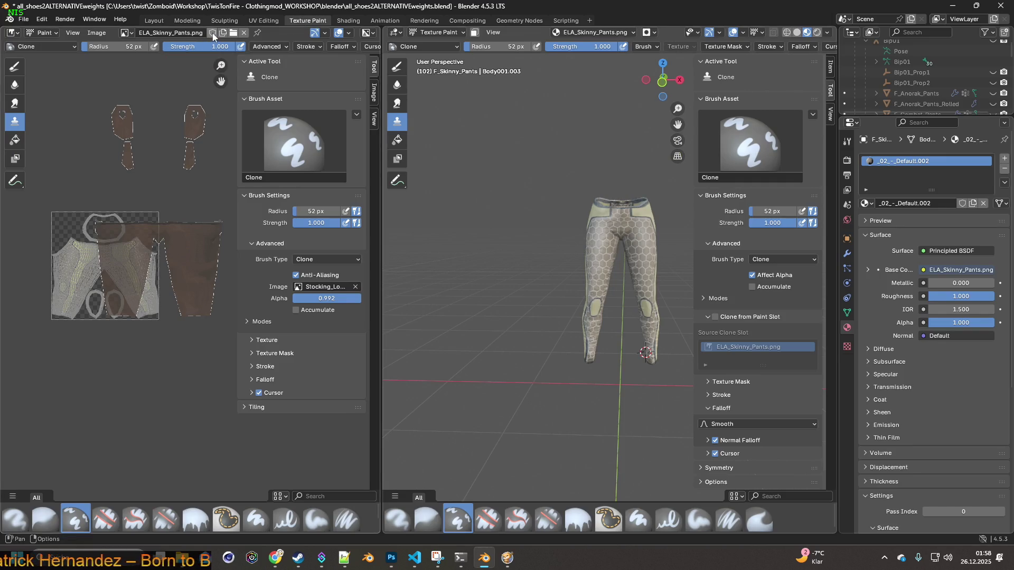
click(127, 33)
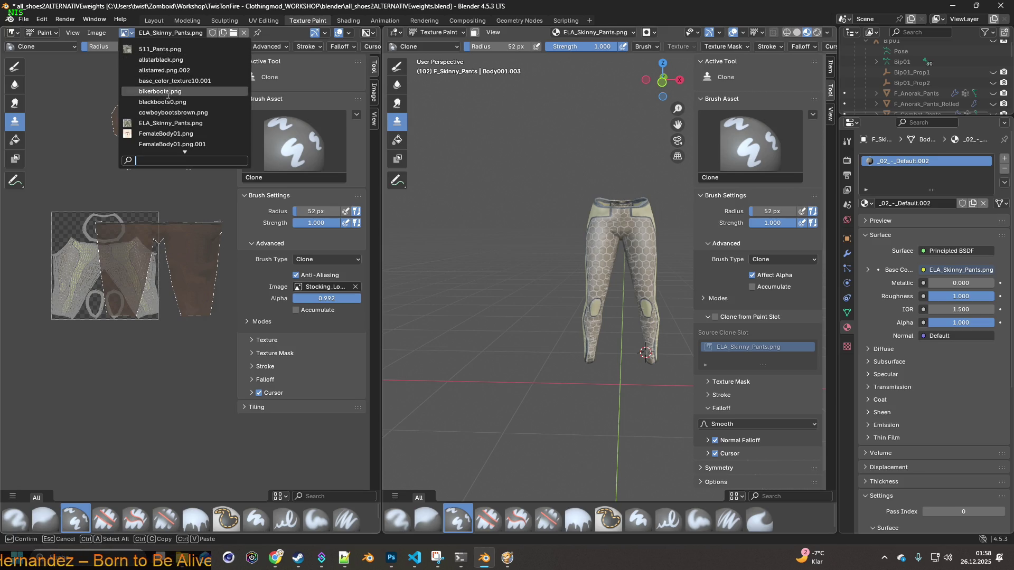
scroll(181, 139, down, 5)
scroll(184, 147, down, 5)
scroll(185, 147, down, 5)
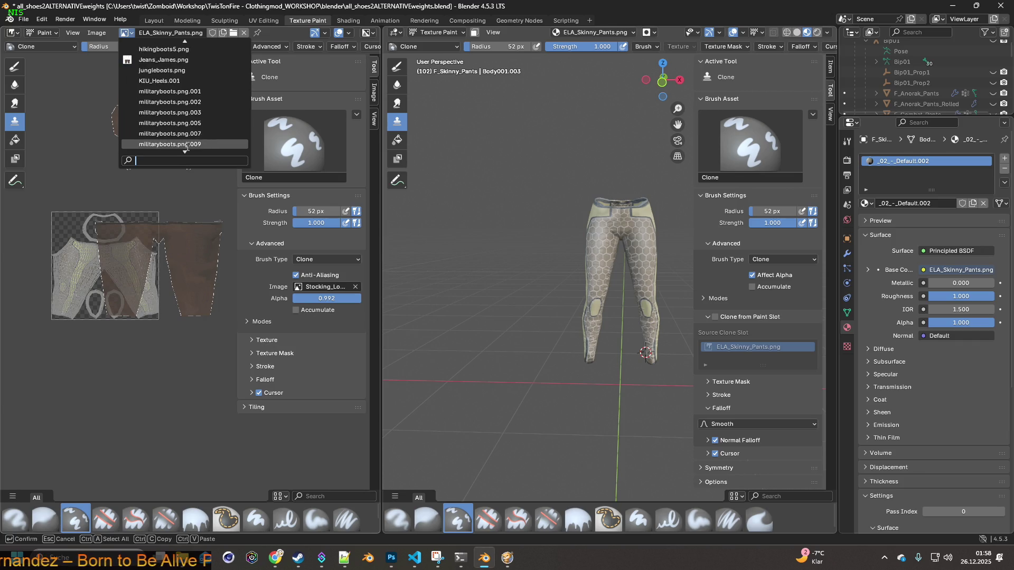
scroll(184, 147, down, 5)
scroll(185, 147, down, 8)
scroll(186, 148, down, 5)
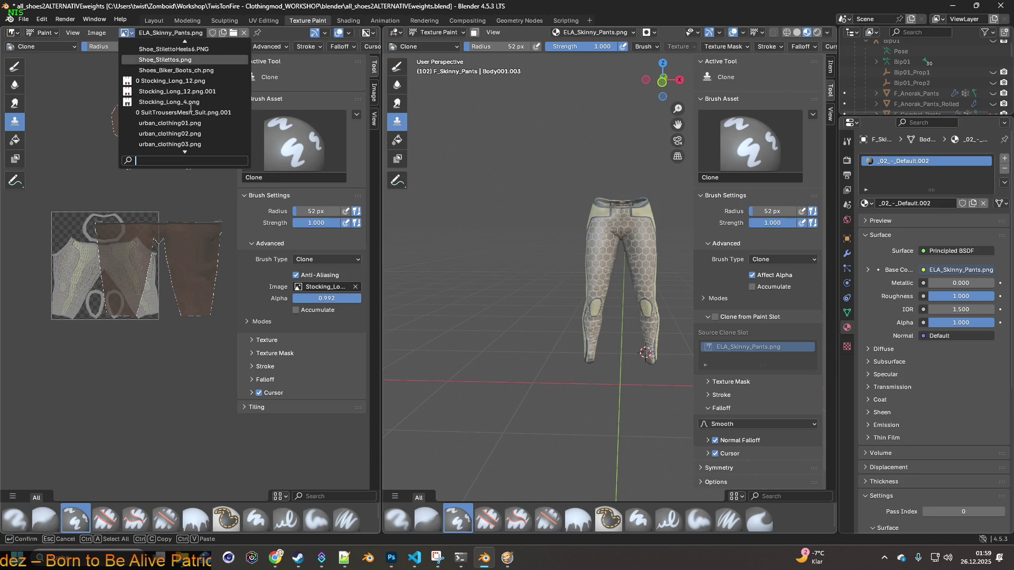
scroll(232, 49, up, 2)
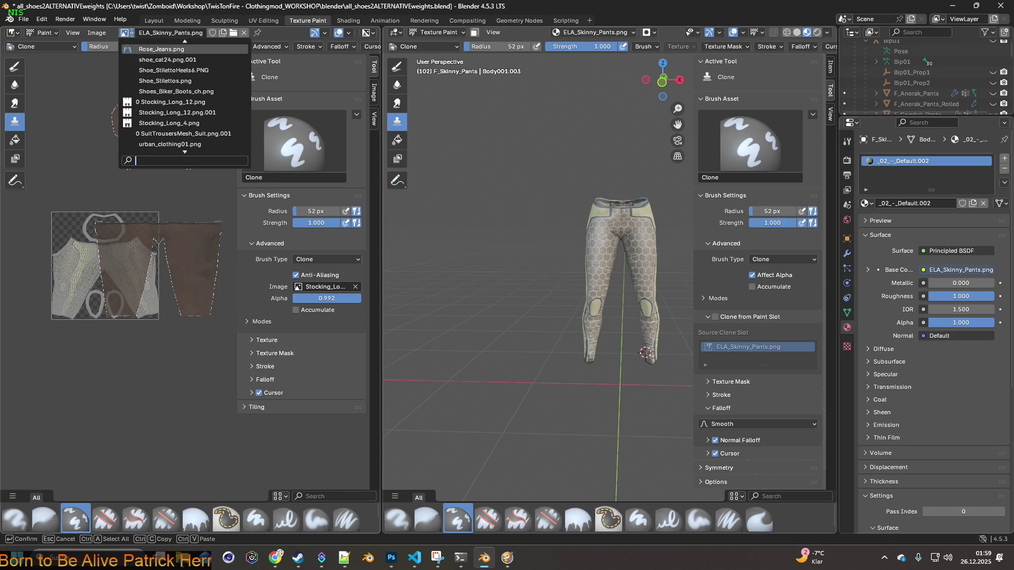
click(126, 33)
click(131, 36)
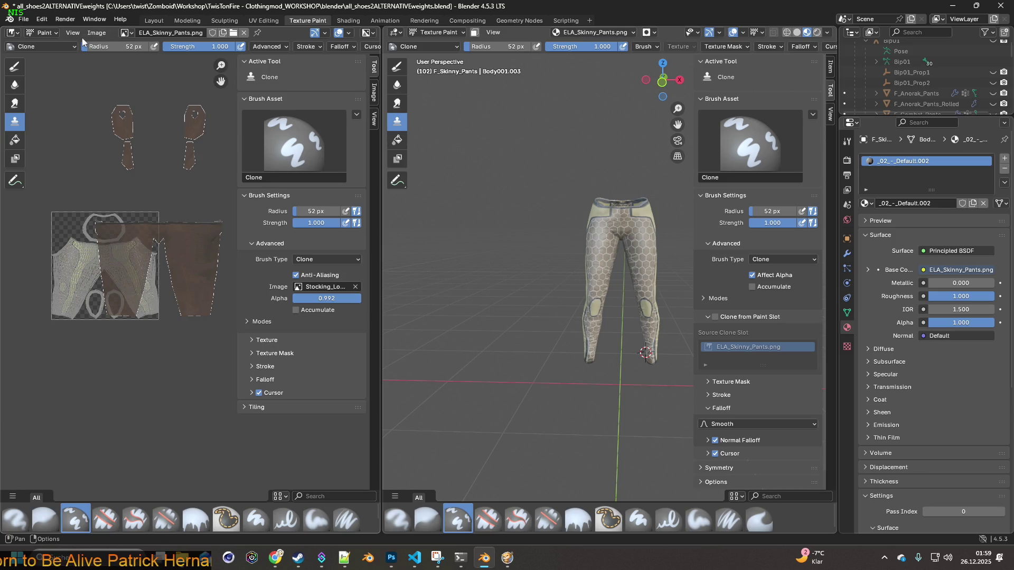
click(49, 33)
click(45, 57)
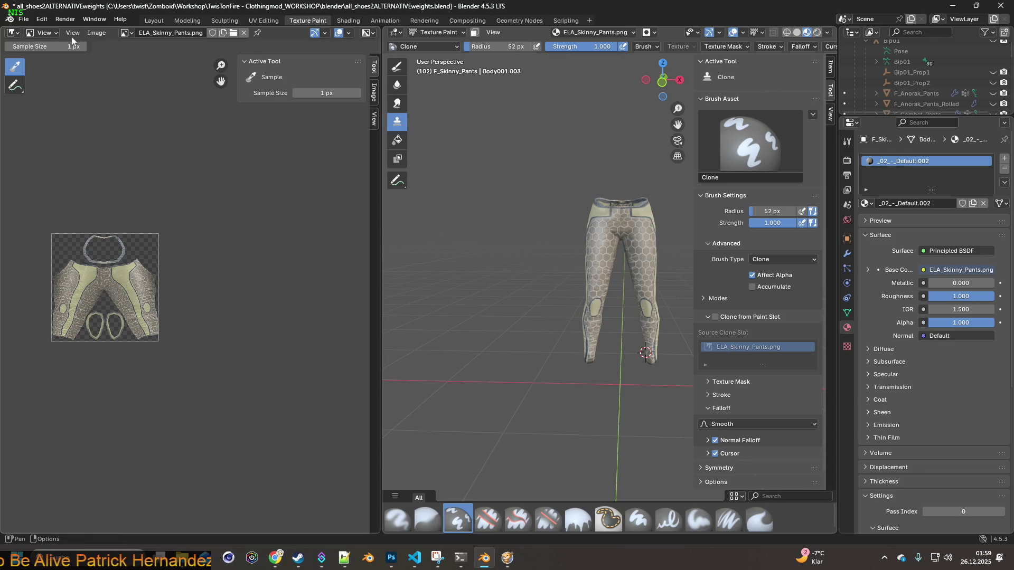
- Flip the image editor to Paint and back to View mode
click(46, 33)
click(54, 67)
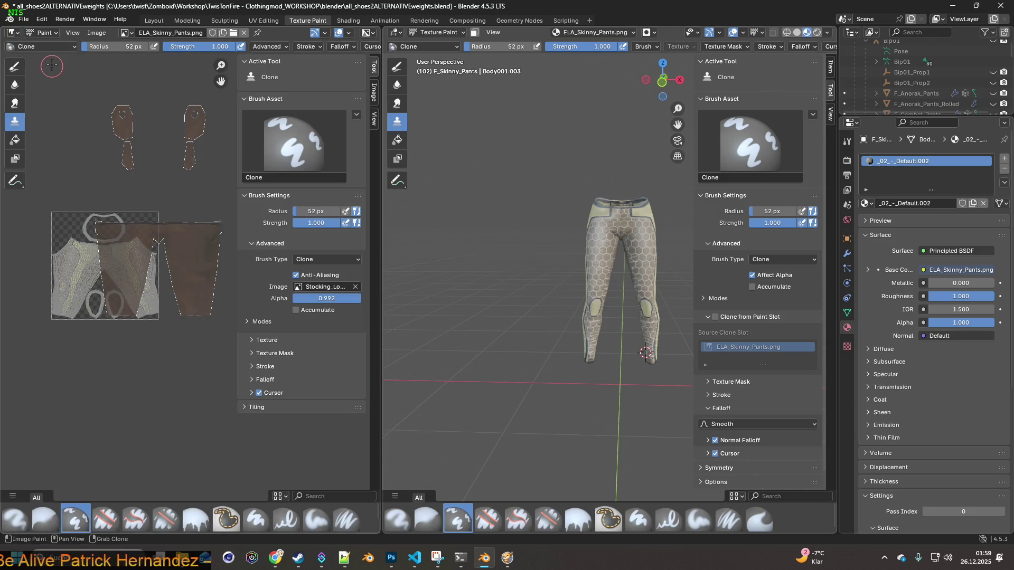
click(49, 32)
click(49, 58)
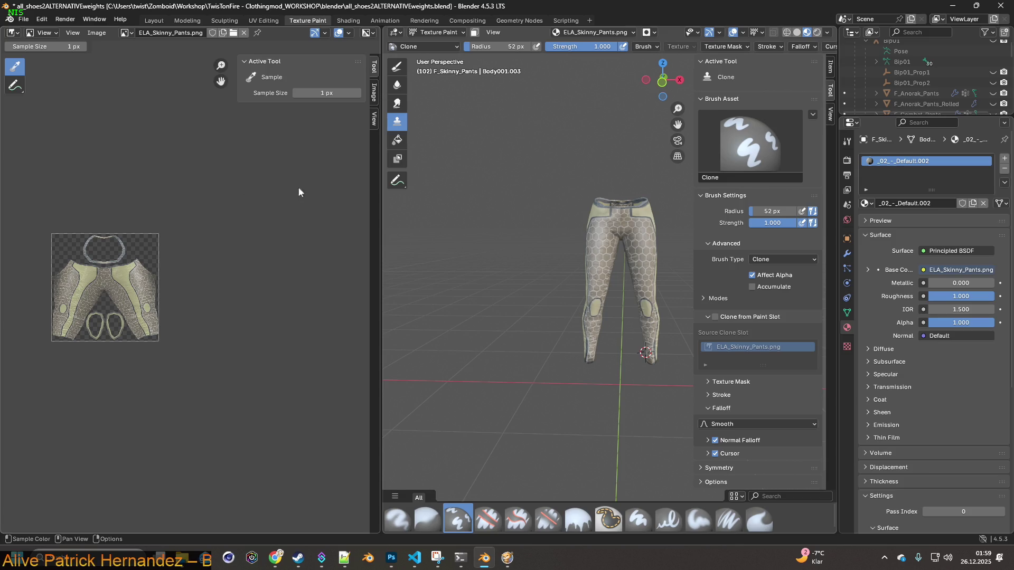
- Orbit to a close front view of the hex-patterned pants and bring up the object mode list
middle_drag(525, 204, 505, 207)
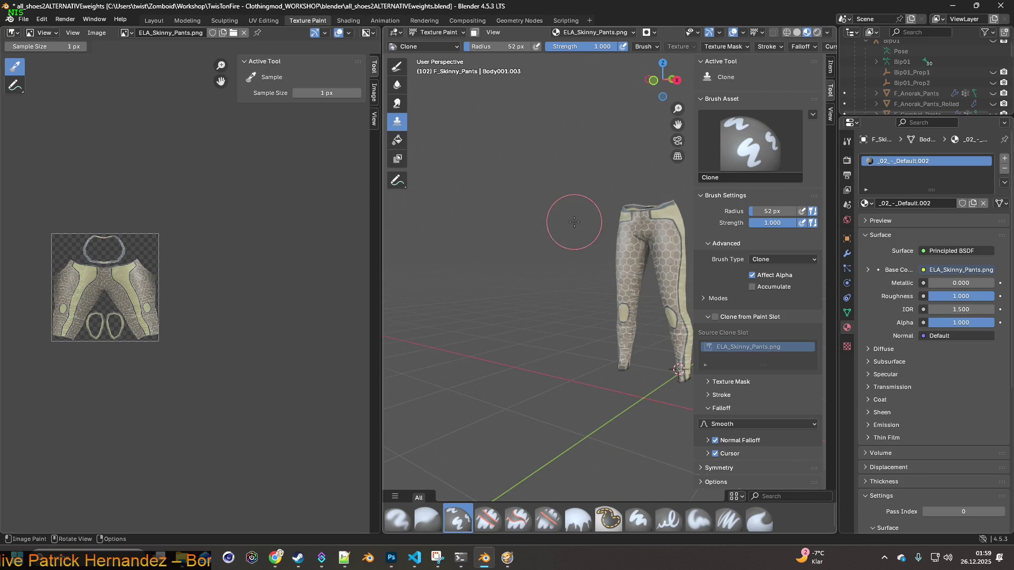
mouse_move(573, 220)
middle_down()
mouse_move(581, 234)
mouse_move(557, 216)
middle_up()
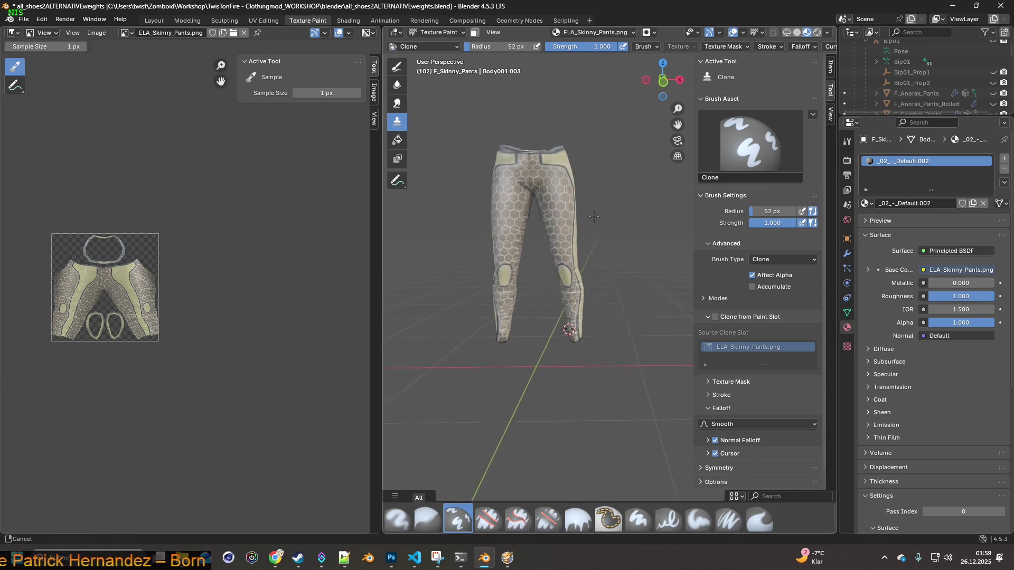
scroll(558, 216, up, 3)
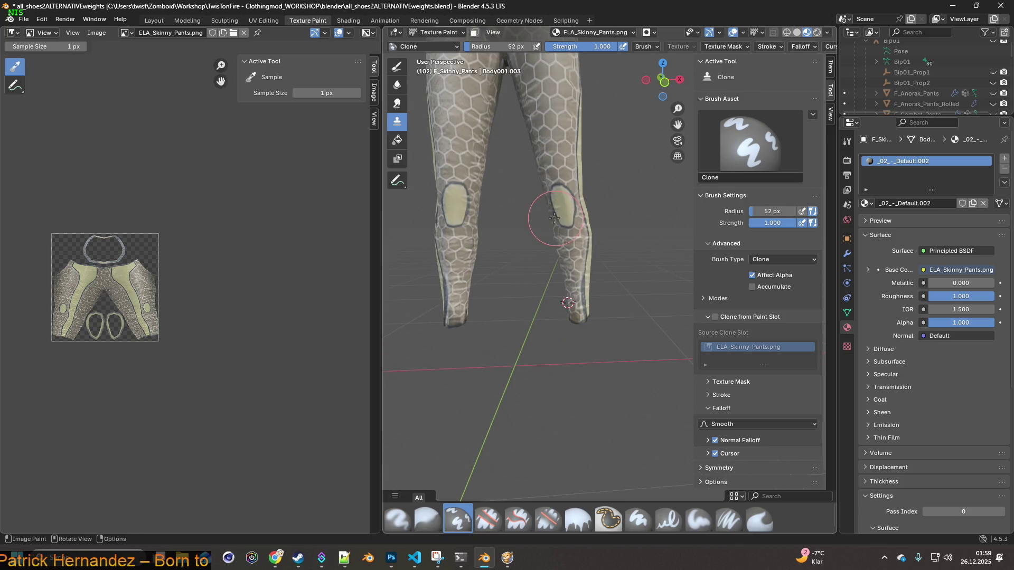
mouse_move(557, 215)
middle_down()
mouse_move(664, 192)
mouse_move(587, 190)
mouse_move(547, 225)
middle_up()
click(441, 33)
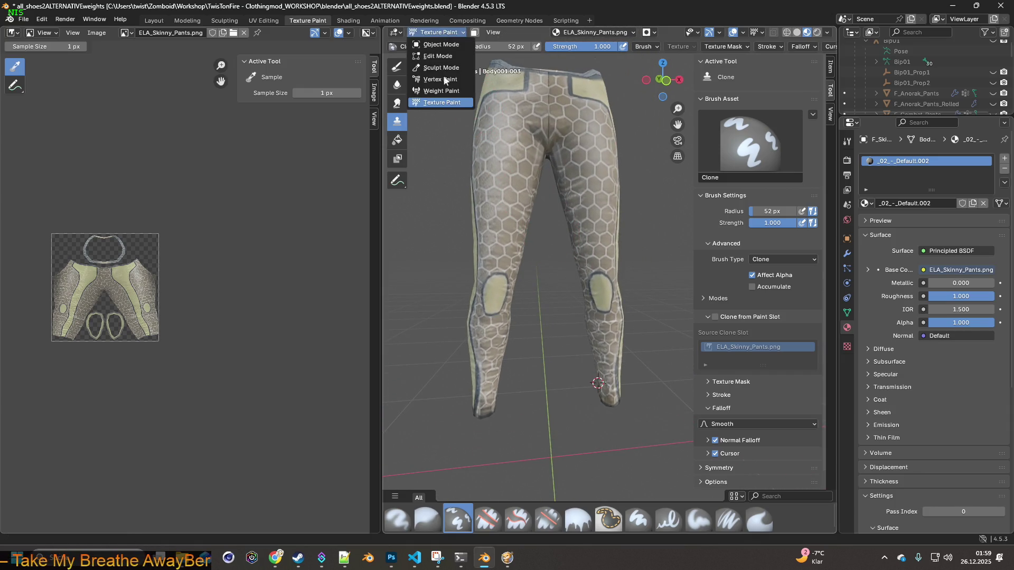
- Enter Weight Paint on the pants with wireframe shading shown over the weights
click(442, 91)
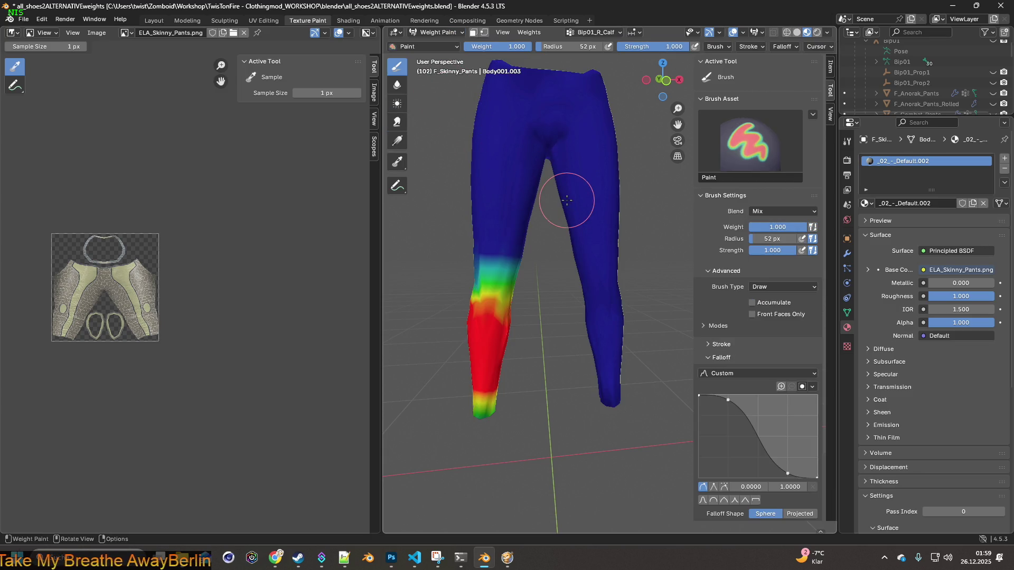
mouse_move(544, 227)
middle_down()
mouse_move(634, 226)
mouse_move(770, 60)
middle_up()
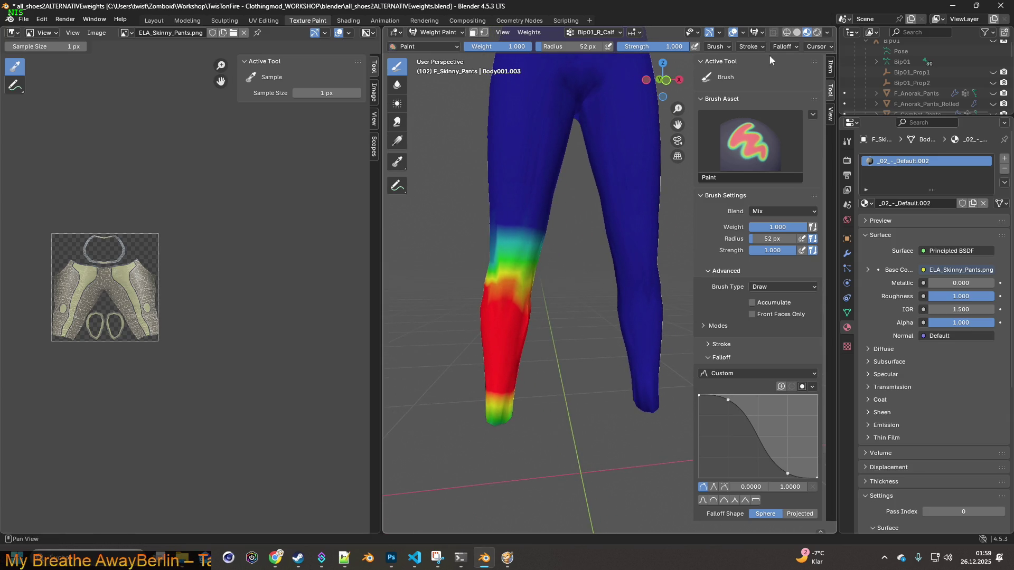
click(788, 33)
scroll(576, 233, up, 2)
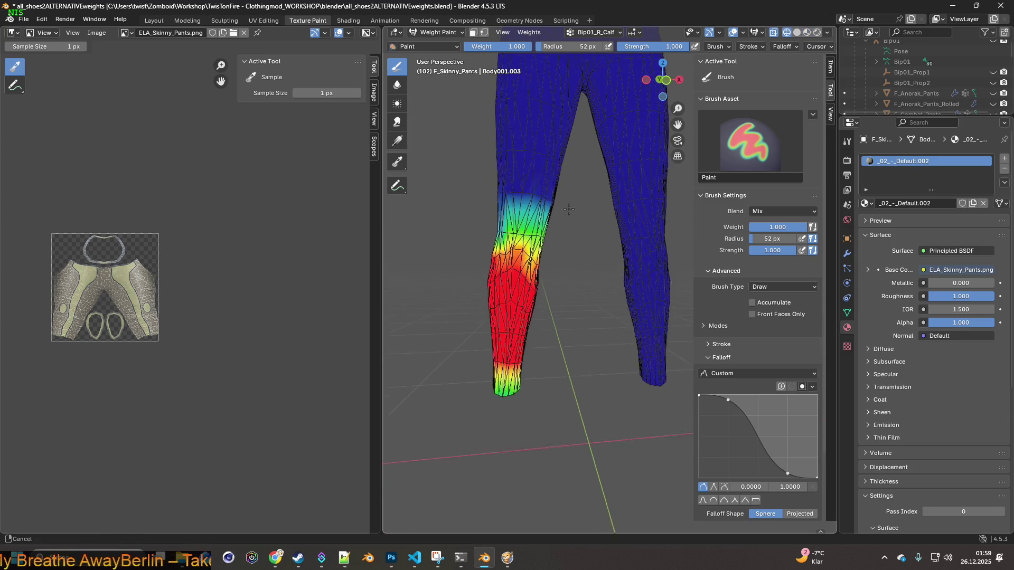
scroll(567, 226, up, 1)
scroll(558, 222, up, 2)
scroll(547, 210, up, 2)
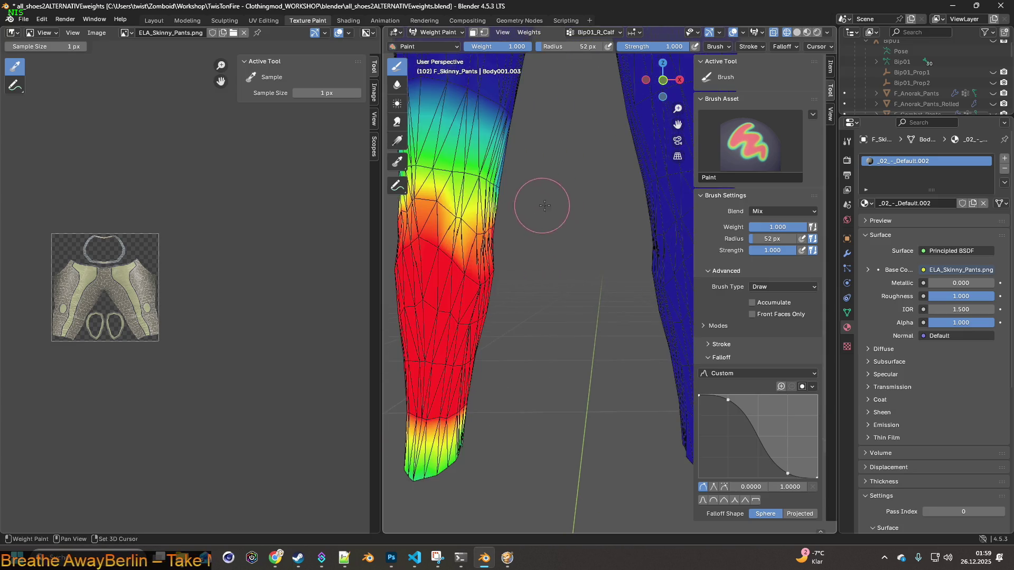
scroll(602, 238, up, 2)
scroll(602, 257, up, 1)
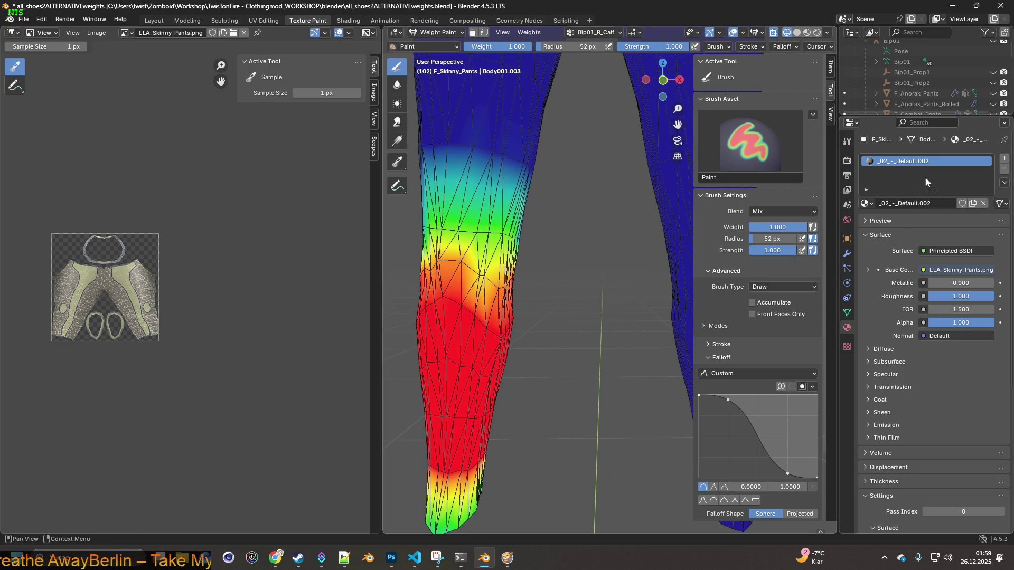
scroll(935, 75, down, 2)
scroll(936, 76, down, 2)
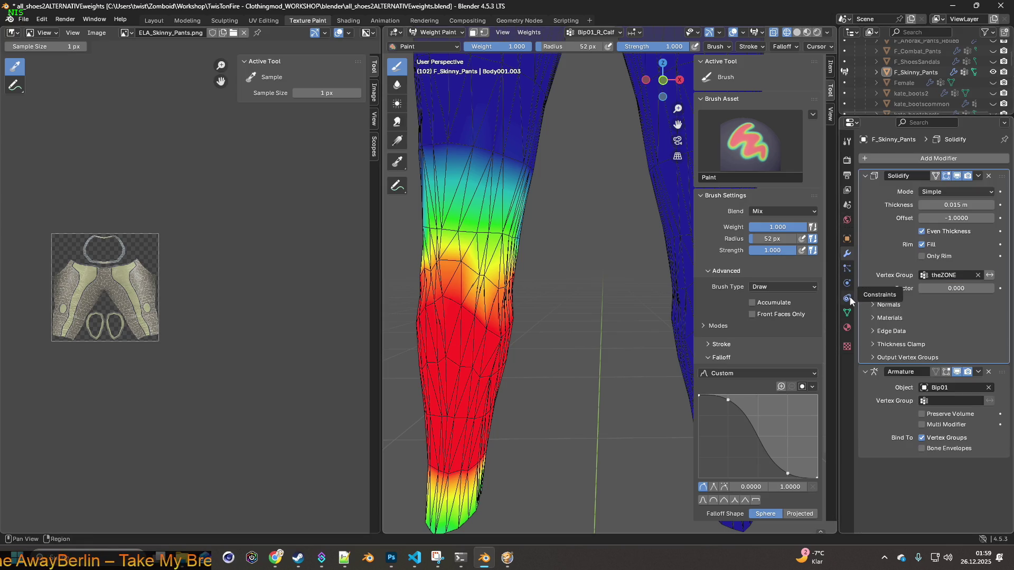
- Show the Bip01_L_Calf vertex group's weights from Object Data, briefly checking the running game
click(847, 312)
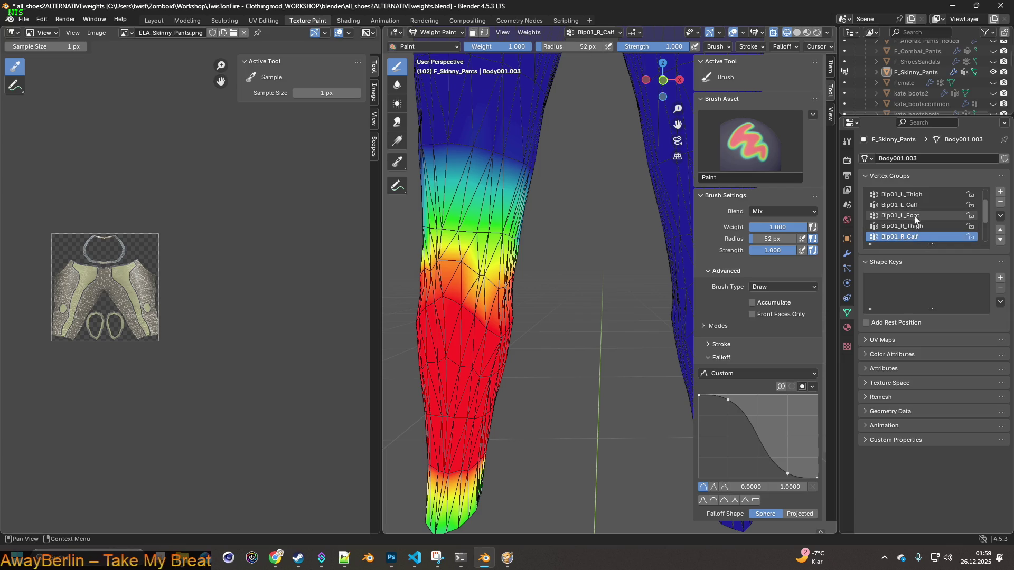
middle_drag(600, 268, 532, 267)
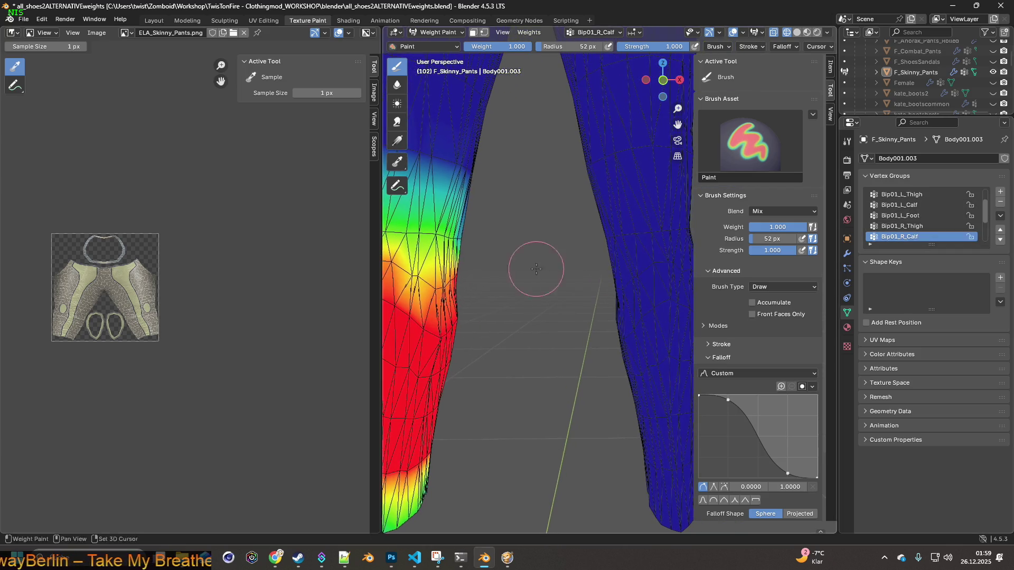
click(900, 205)
scroll(557, 276, down, 2)
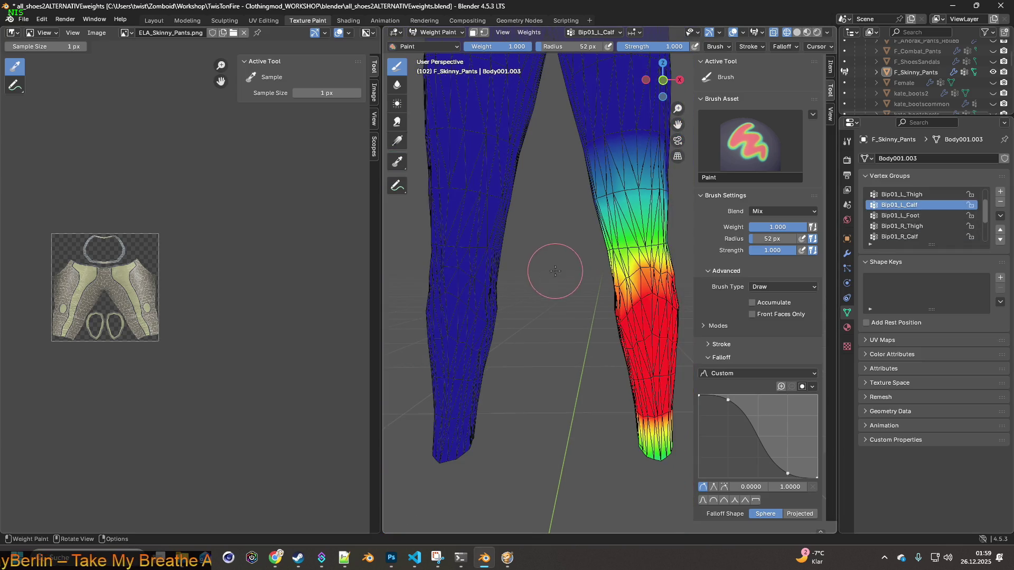
key(alt+Tab)
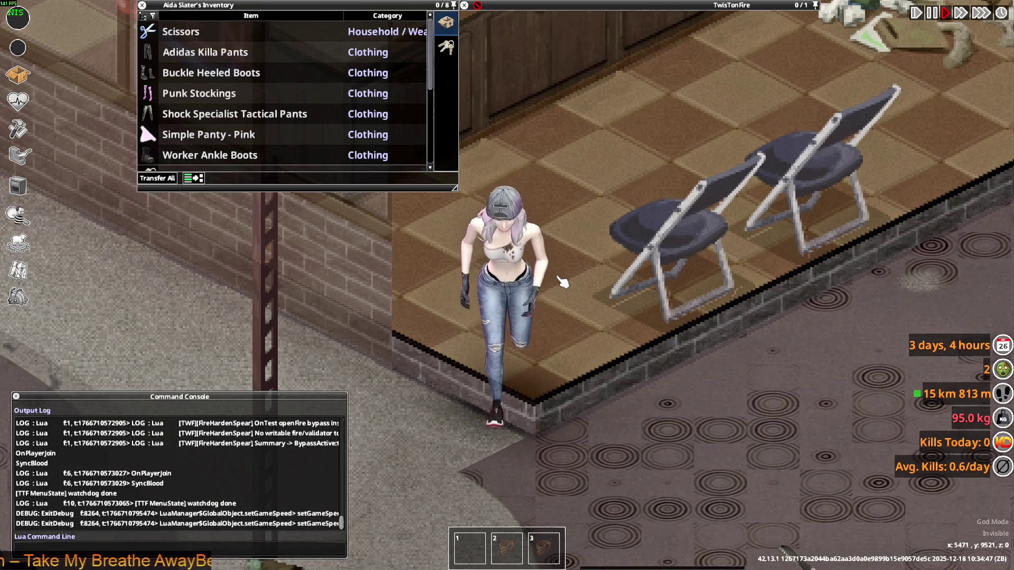
key(alt+Tab)
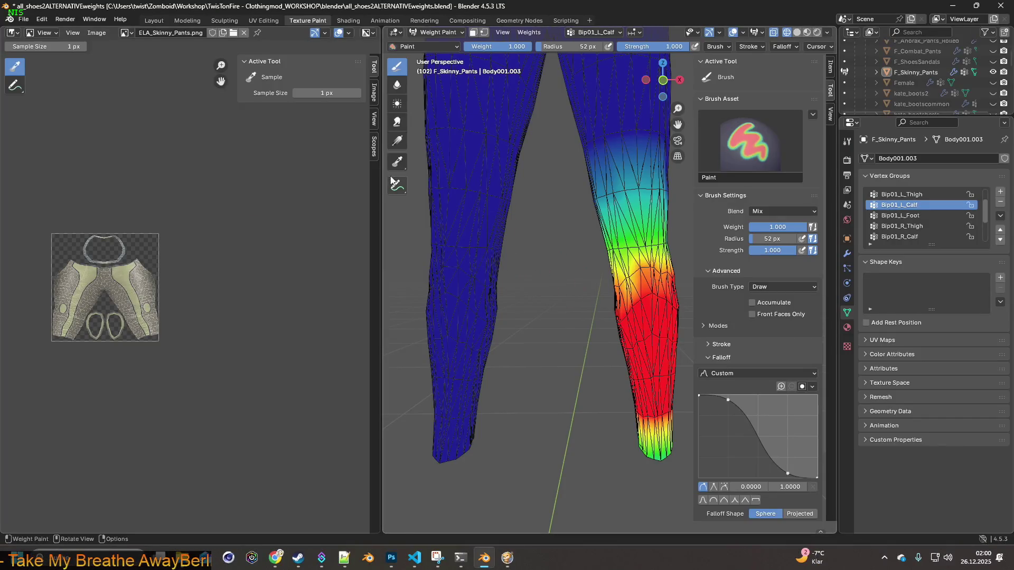
- Put the pants mesh in Edit Mode and make the FEMALE collection visible
click(435, 33)
click(441, 57)
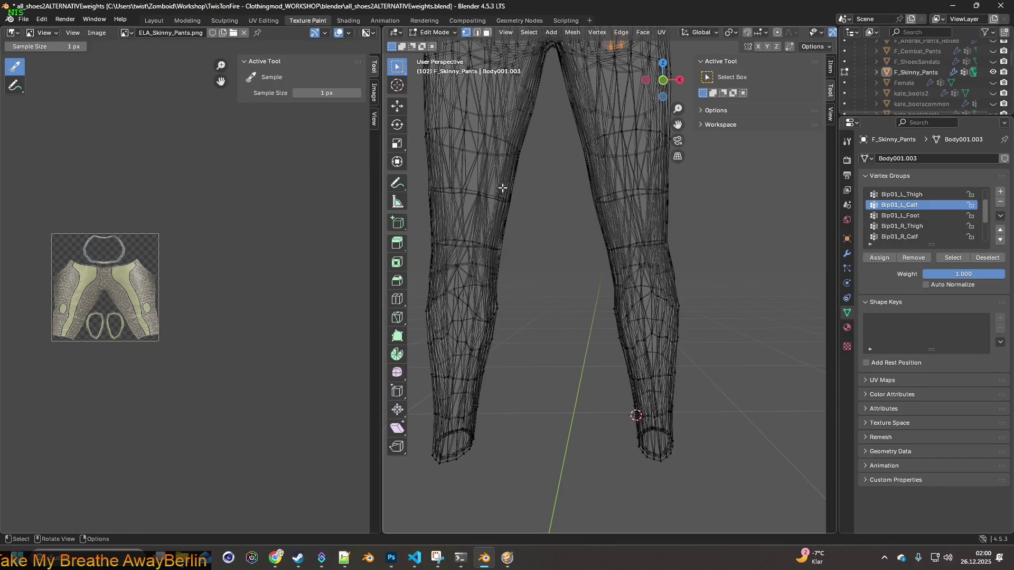
scroll(518, 210, up, 3)
scroll(517, 176, up, 3)
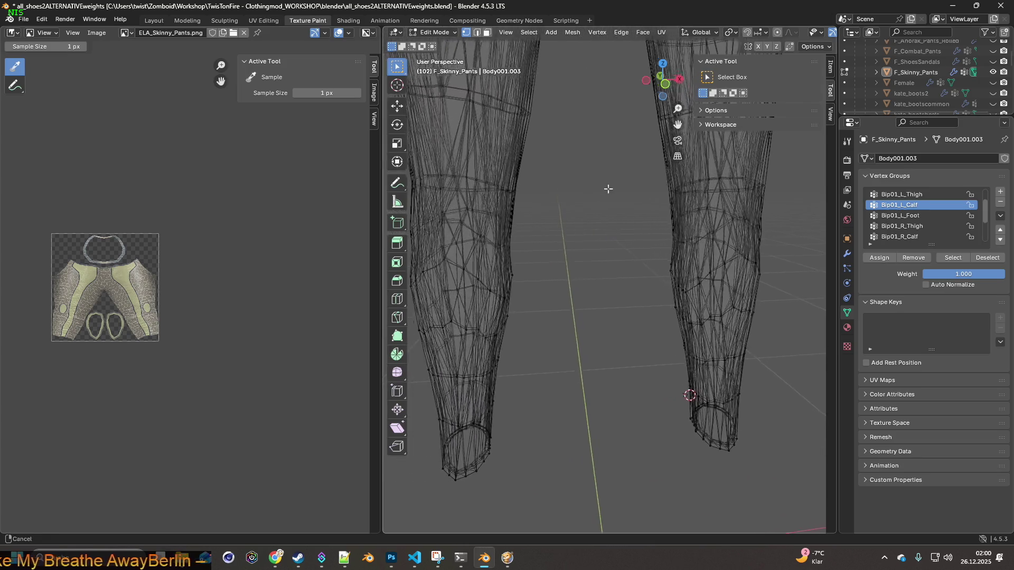
shift+middle_drag(510, 176, 579, 182)
scroll(954, 83, up, 3)
scroll(953, 84, up, 3)
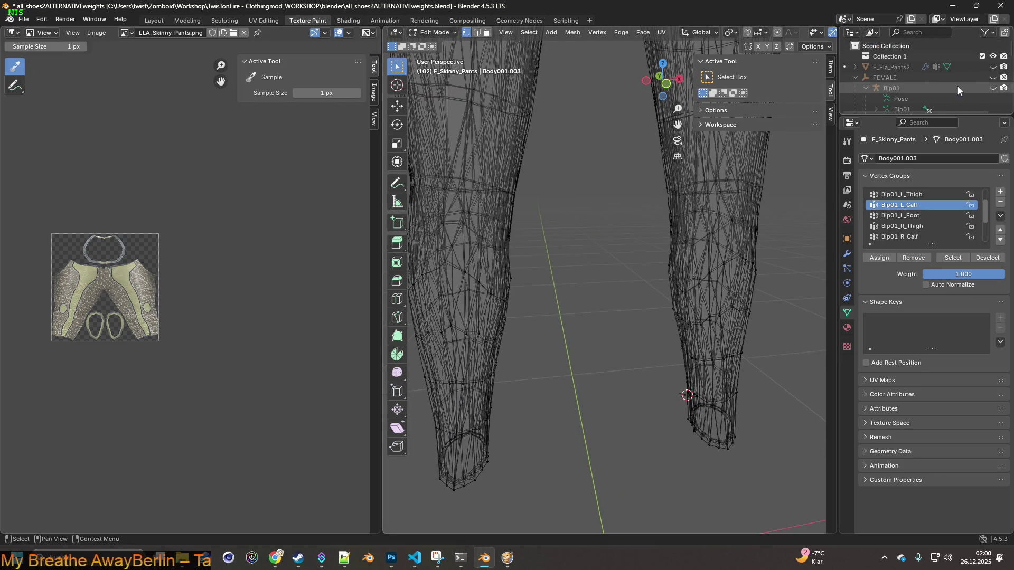
click(993, 78)
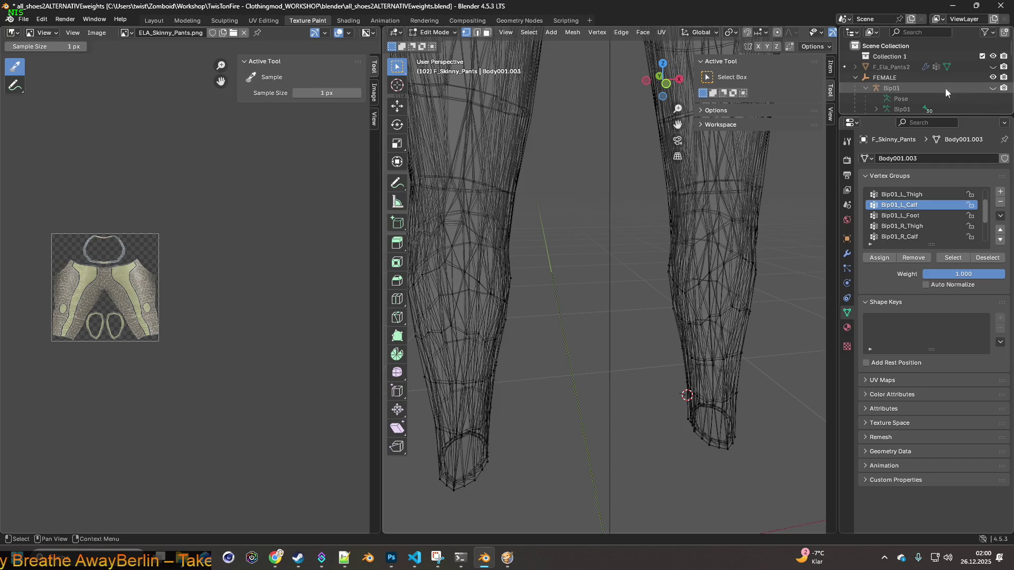
middle_drag(583, 159, 605, 170)
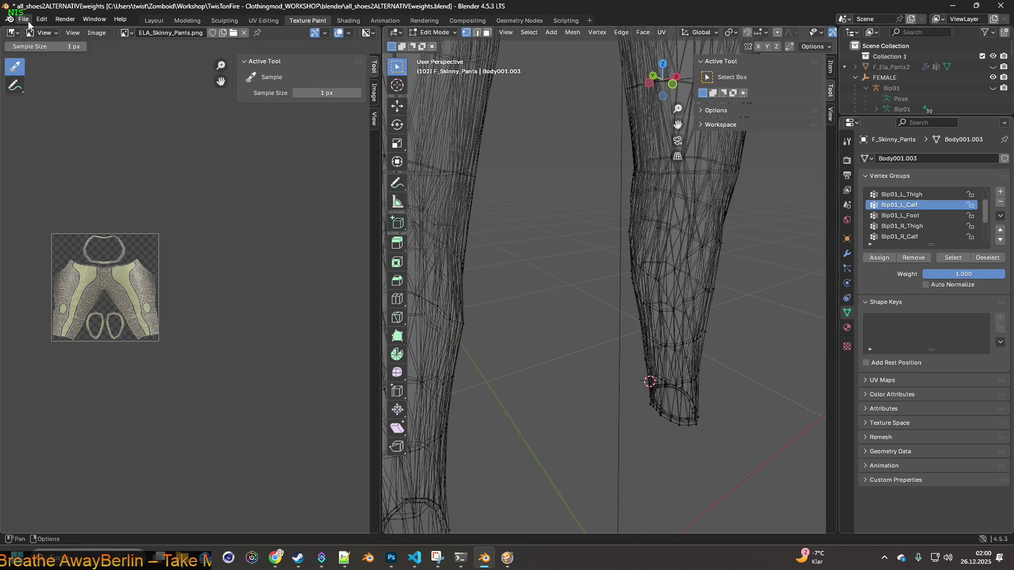
- Save the blend file and switch to the Layout workspace
click(28, 19)
click(35, 91)
mouse_move(417, 139)
middle_down()
mouse_move(521, 163)
mouse_move(511, 158)
middle_up()
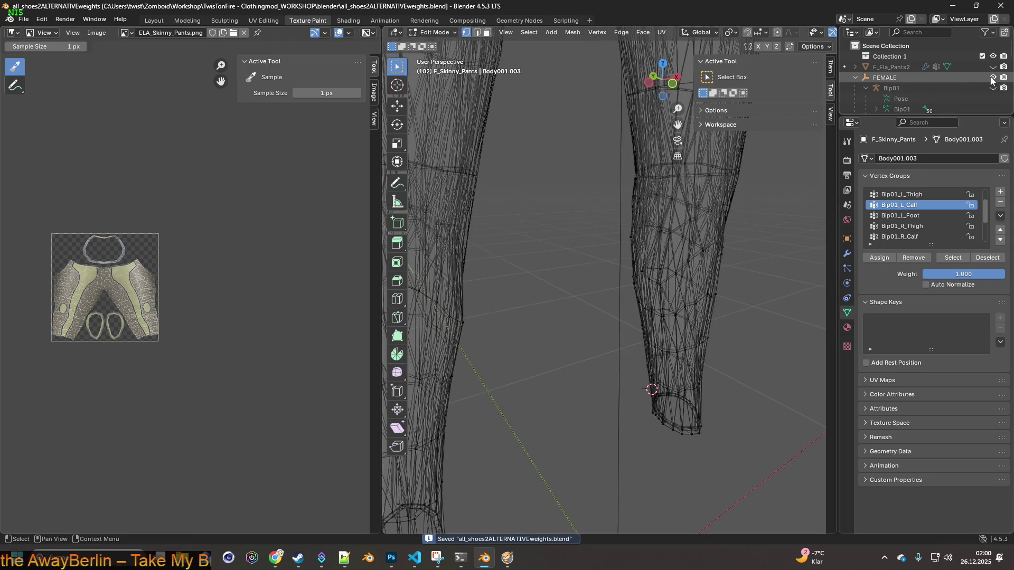
scroll(615, 170, down, 3)
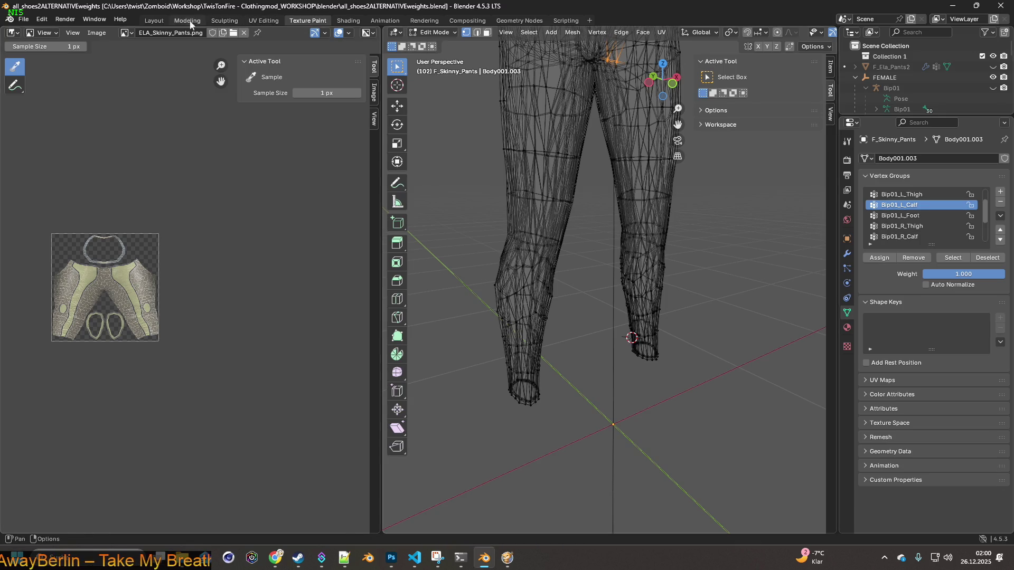
click(162, 20)
mouse_move(355, 151)
middle_down()
mouse_move(535, 214)
mouse_move(495, 199)
middle_up()
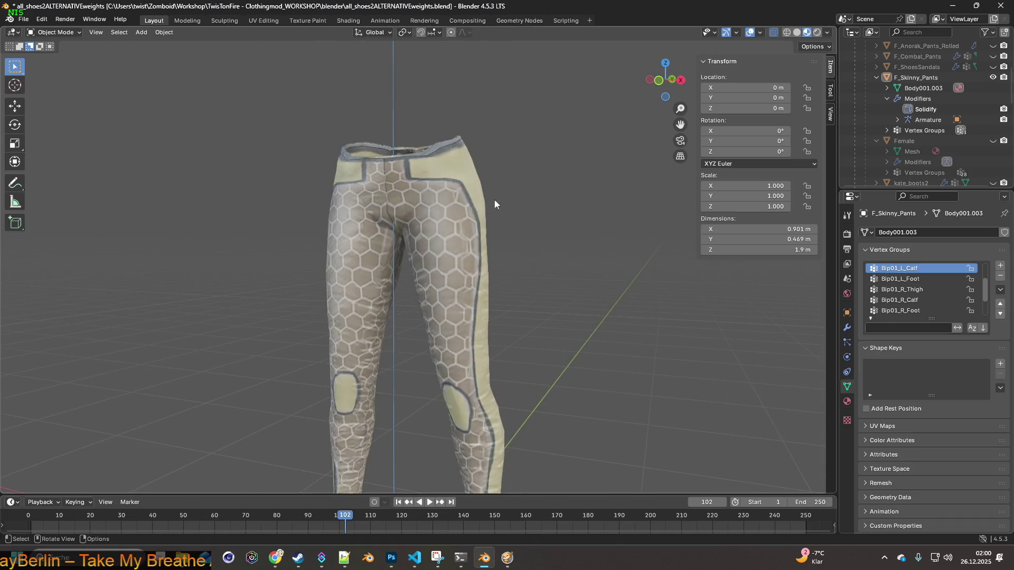
- Unhide the Female body and orbit in on the pants' knee patches
click(994, 140)
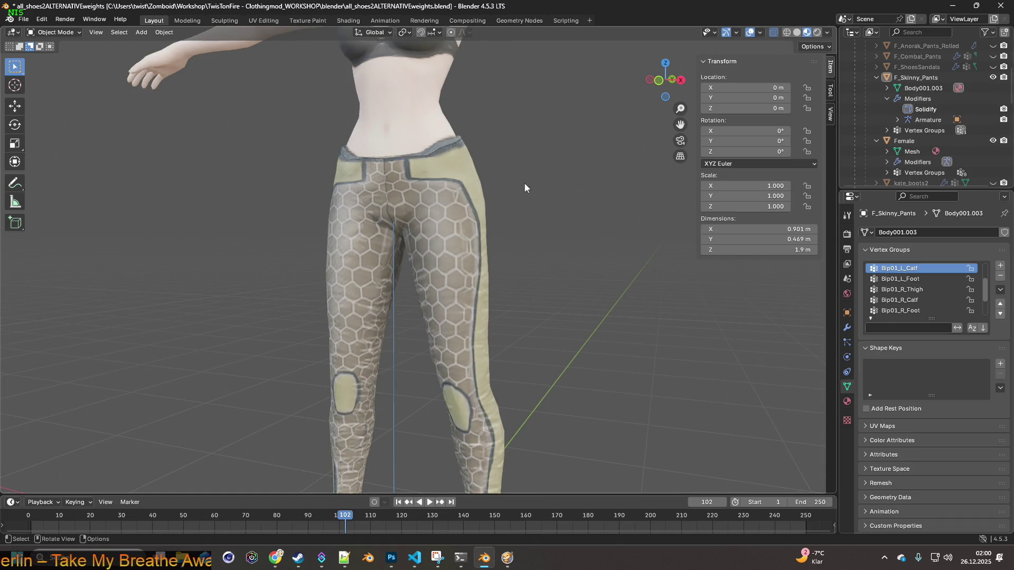
middle_drag(525, 188, 534, 195)
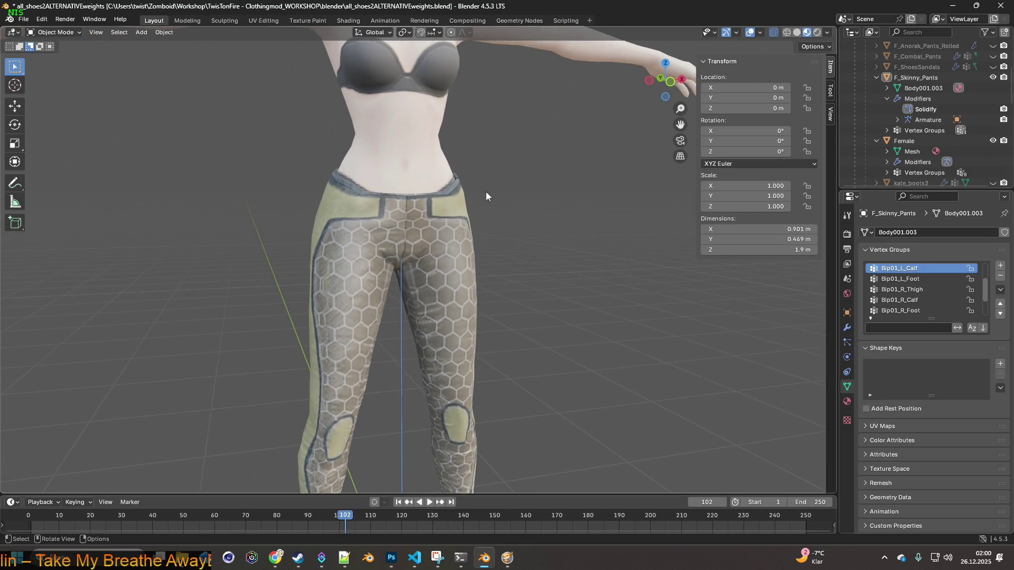
scroll(480, 181, down, 2)
mouse_move(481, 191)
middle_down()
mouse_move(415, 218)
mouse_move(693, 181)
mouse_move(467, 192)
mouse_move(442, 259)
middle_up()
scroll(464, 260, up, 2)
scroll(476, 271, up, 2)
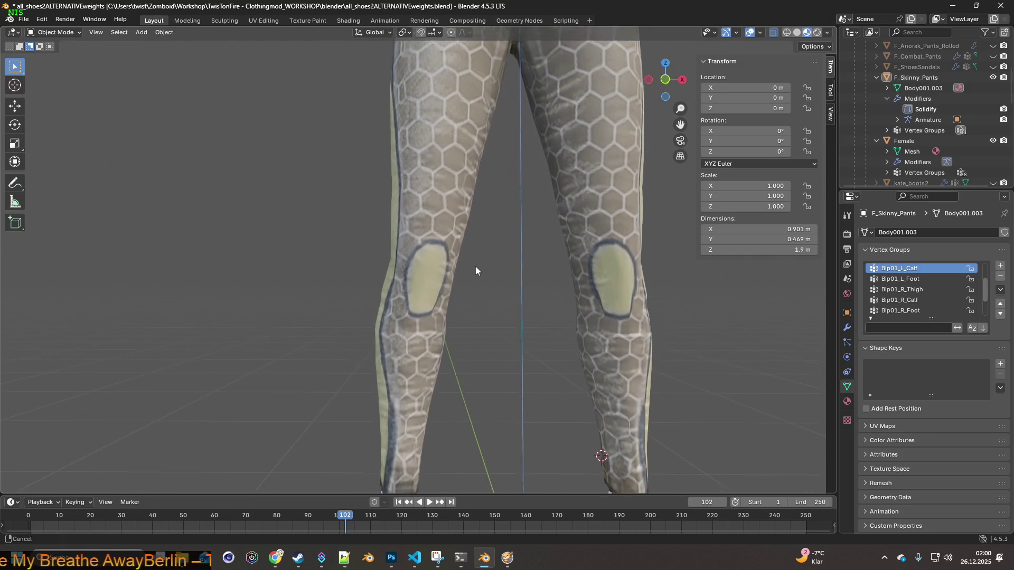
scroll(476, 271, up, 2)
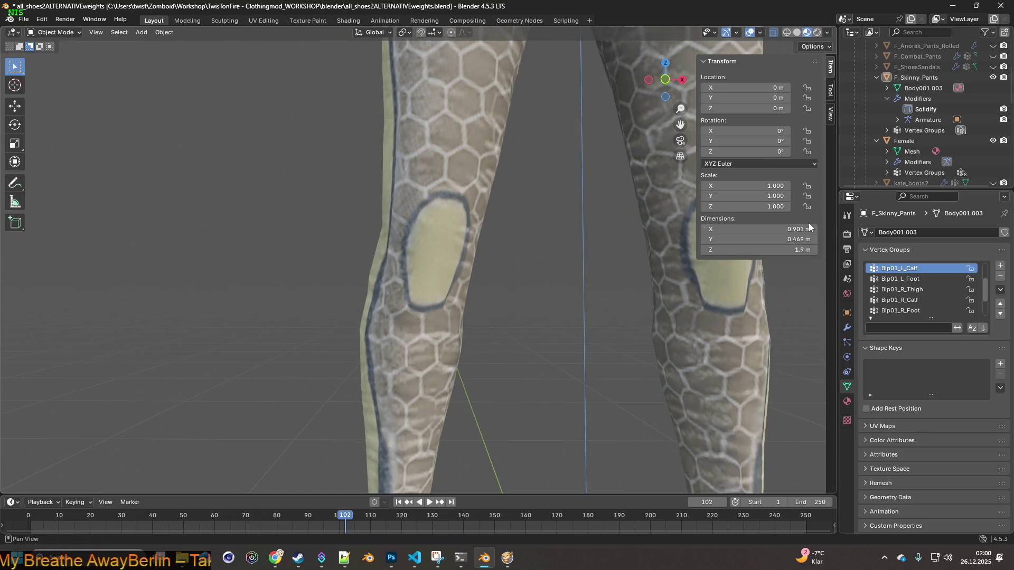
shift+middle_drag(551, 212, 679, 192)
- In Edit Mode with see-through wireframe, lasso the right-knee vertices, move them along Y, then undo
click(66, 35)
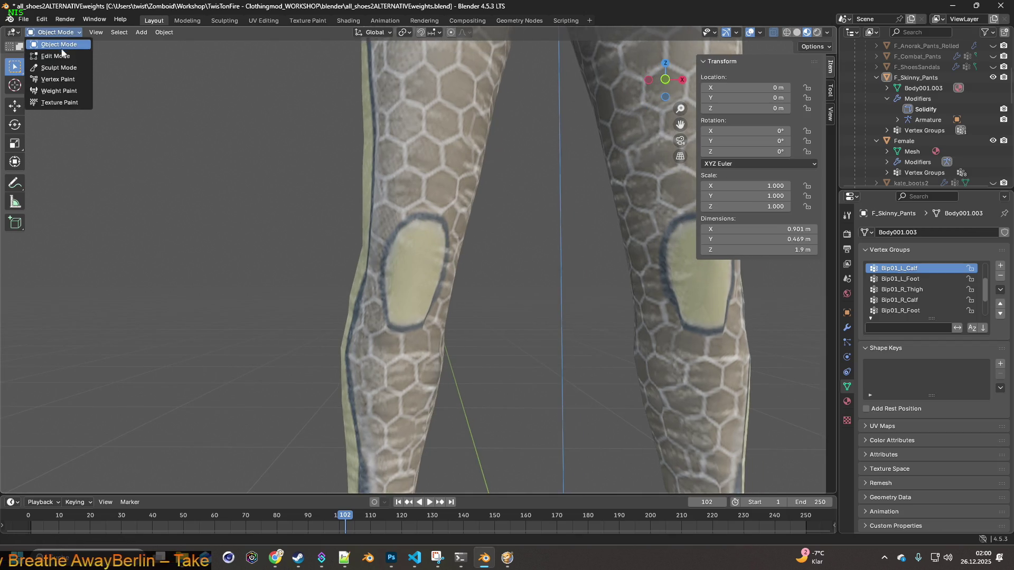
click(63, 56)
click(787, 33)
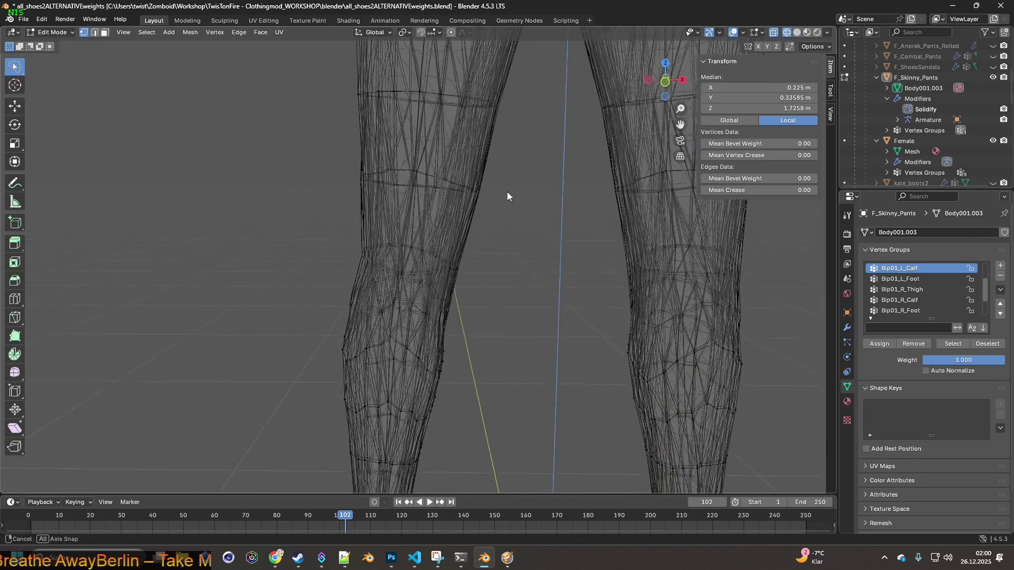
middle_drag(508, 191, 582, 229)
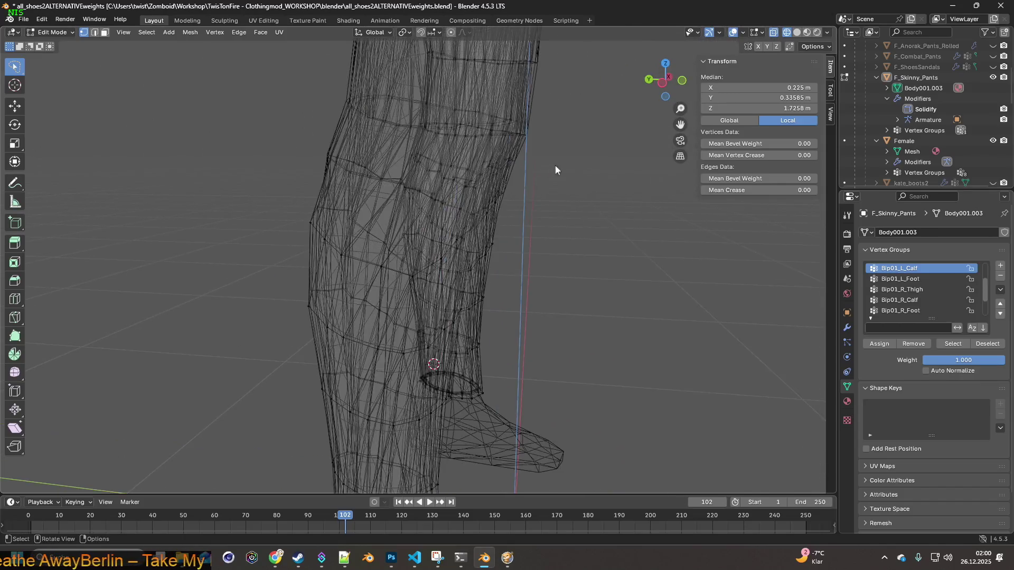
scroll(556, 165, up, 3)
mouse_move(456, 156)
middle_down()
mouse_move(344, 163)
mouse_move(572, 164)
mouse_move(549, 159)
mouse_move(543, 177)
mouse_move(563, 165)
mouse_move(484, 195)
mouse_move(461, 169)
mouse_move(577, 169)
mouse_move(534, 235)
middle_up()
ctrl+right_drag(534, 236, 389, 199)
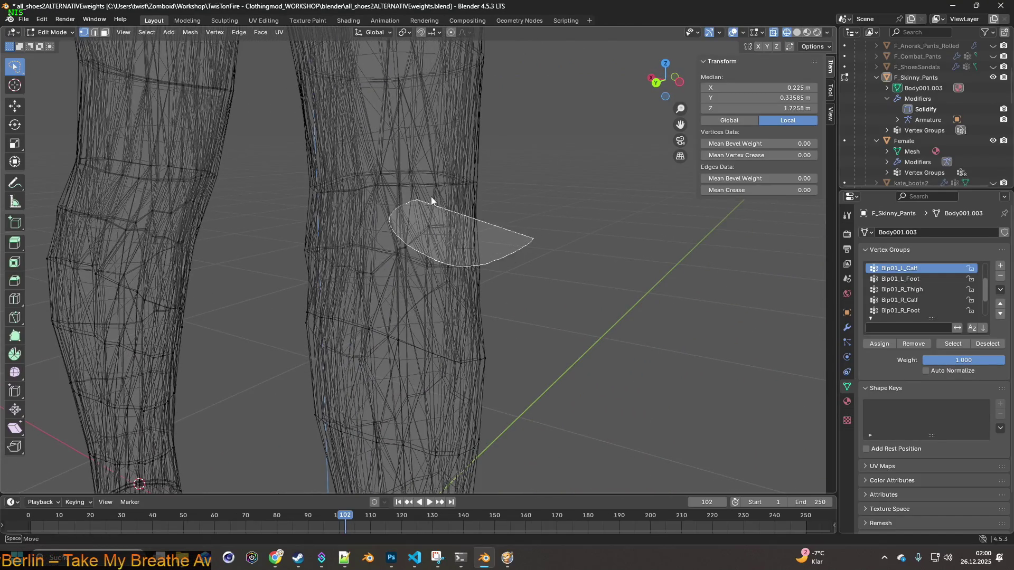
mouse_move(388, 200)
middle_down()
mouse_move(530, 212)
mouse_move(328, 202)
mouse_move(429, 236)
mouse_move(431, 215)
mouse_move(501, 202)
middle_up()
key(g)
key(y)
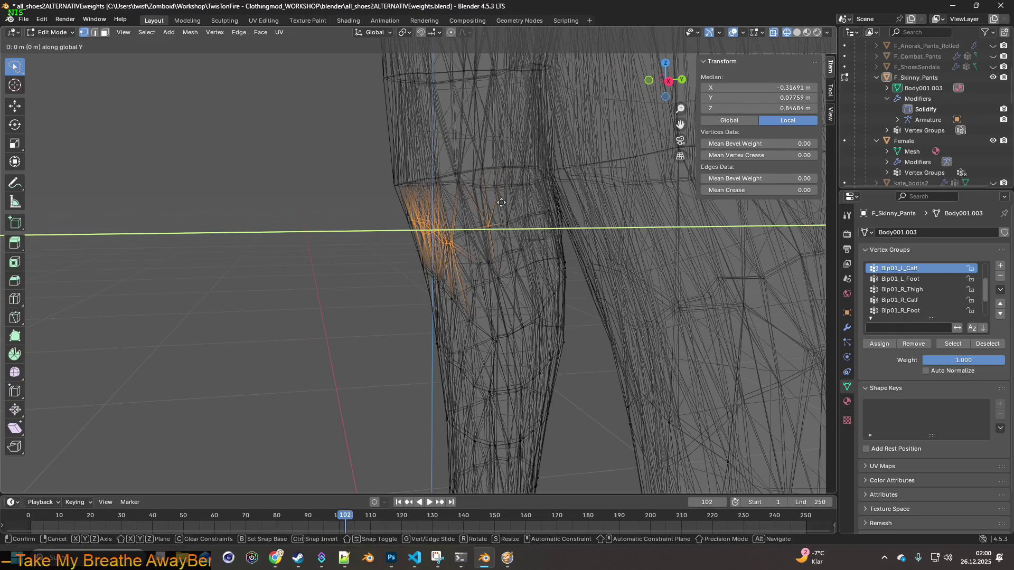
click(505, 209)
middle_drag(505, 204, 528, 206)
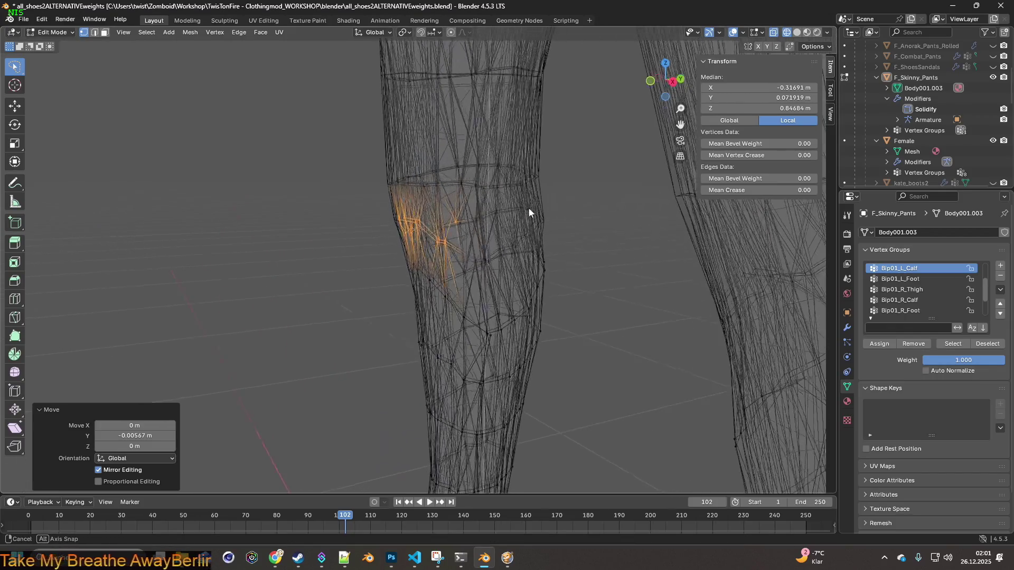
click(41, 18)
- Reselect a knee vertex patch and move it about -0.006 m along Y
middle_drag(198, 158, 264, 224)
ctrl+right_drag(264, 224, 273, 230)
mouse_move(273, 230)
middle_down()
mouse_move(330, 145)
mouse_move(559, 148)
middle_up()
key(g)
key(y)
click(330, 146)
middle_drag(599, 149, 537, 147)
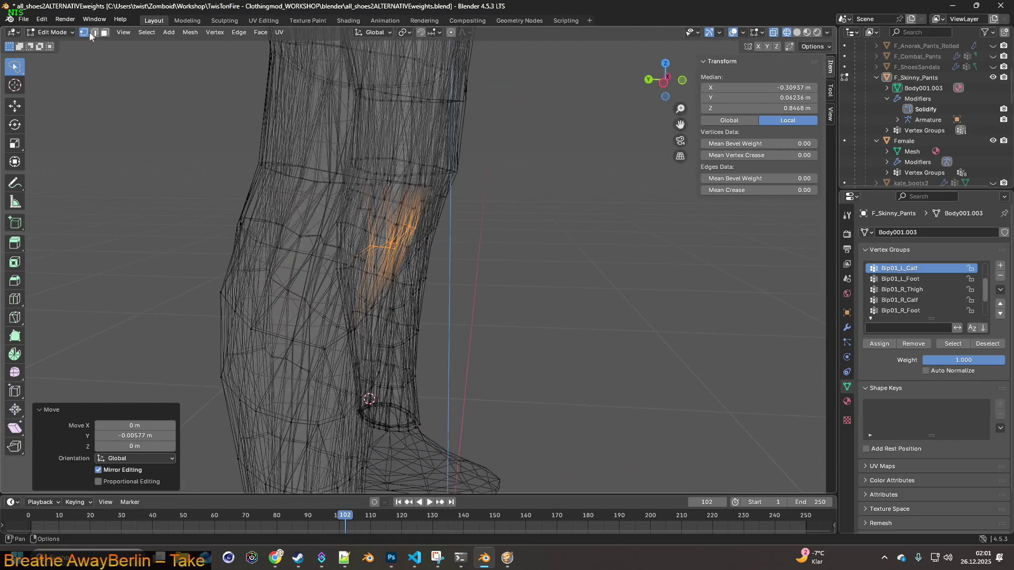
- Set up an FBX export to F_Skinny_Pants.fbx with the 0.10-scale preset, cancel it, and hide the Female body
click(28, 22)
mouse_move(42, 180)
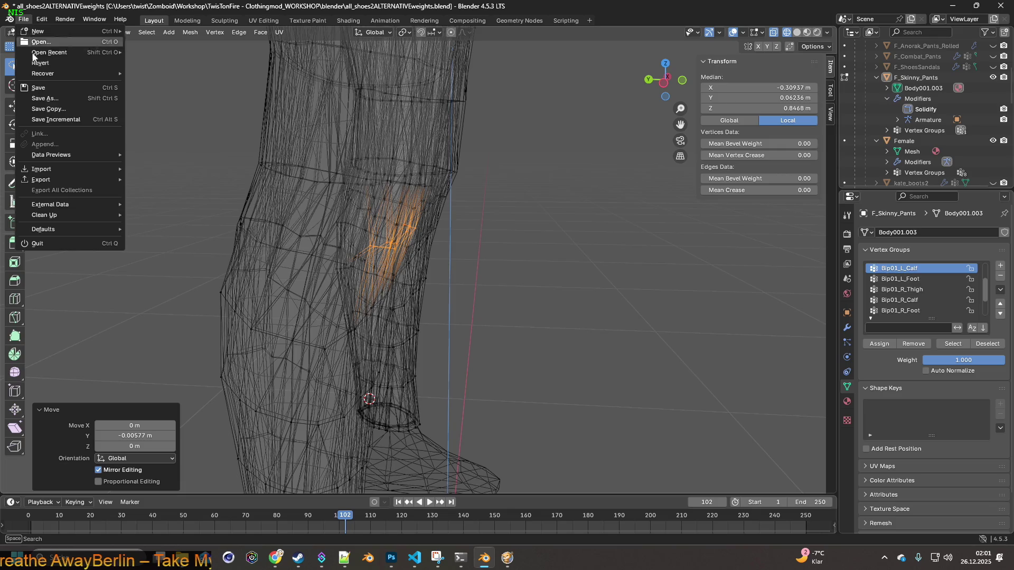
click(156, 274)
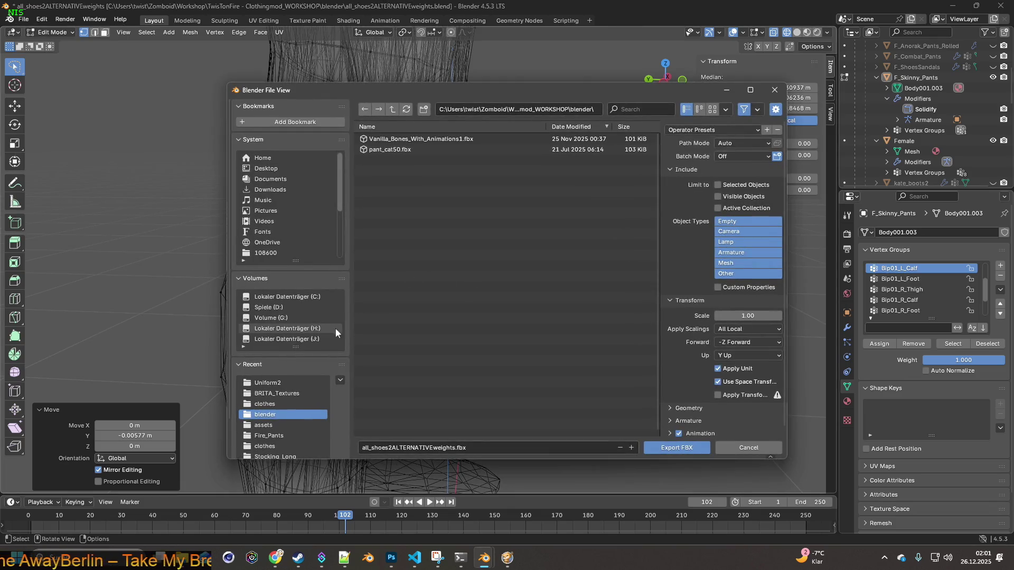
click(269, 404)
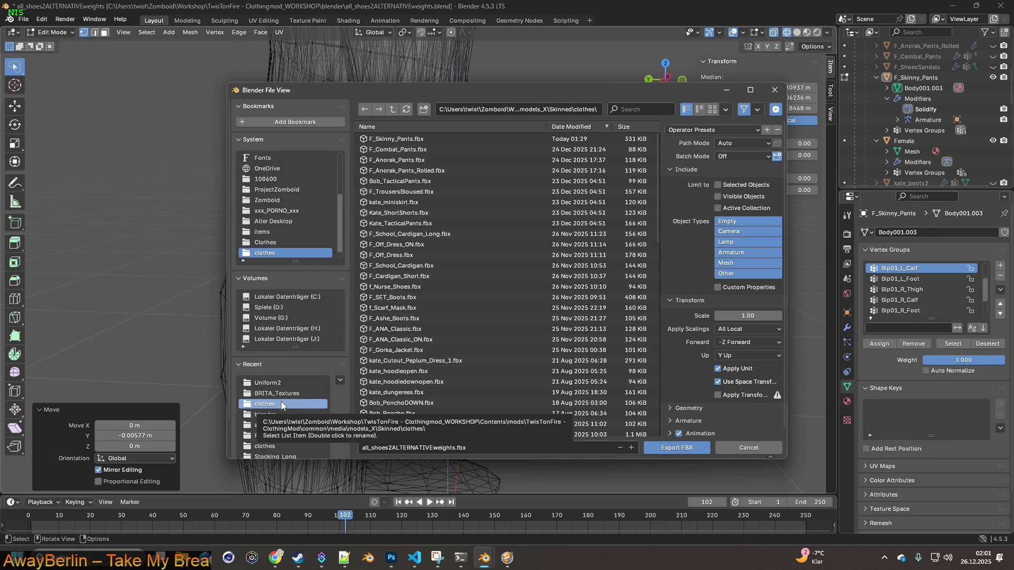
click(413, 140)
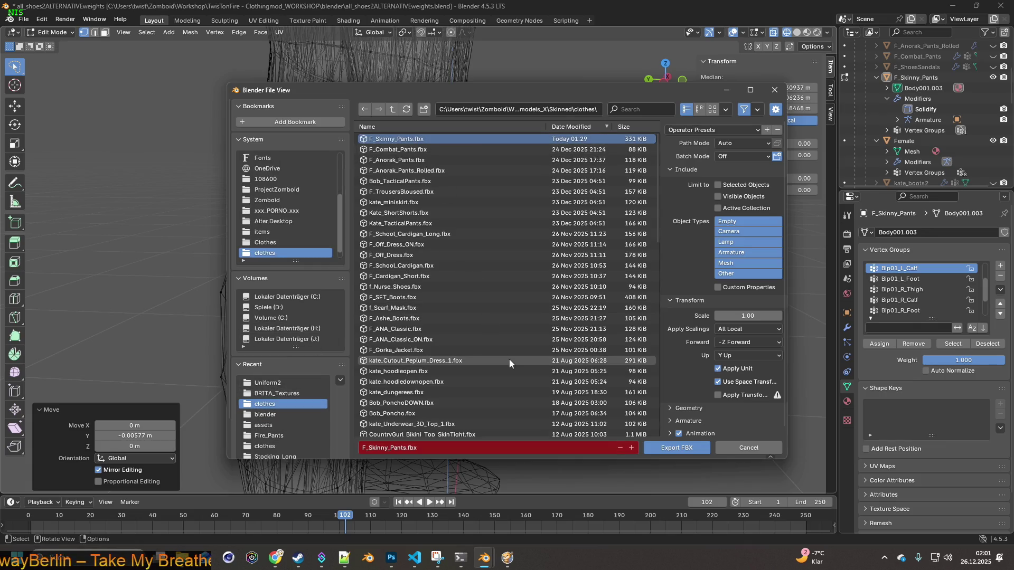
click(712, 130)
click(696, 157)
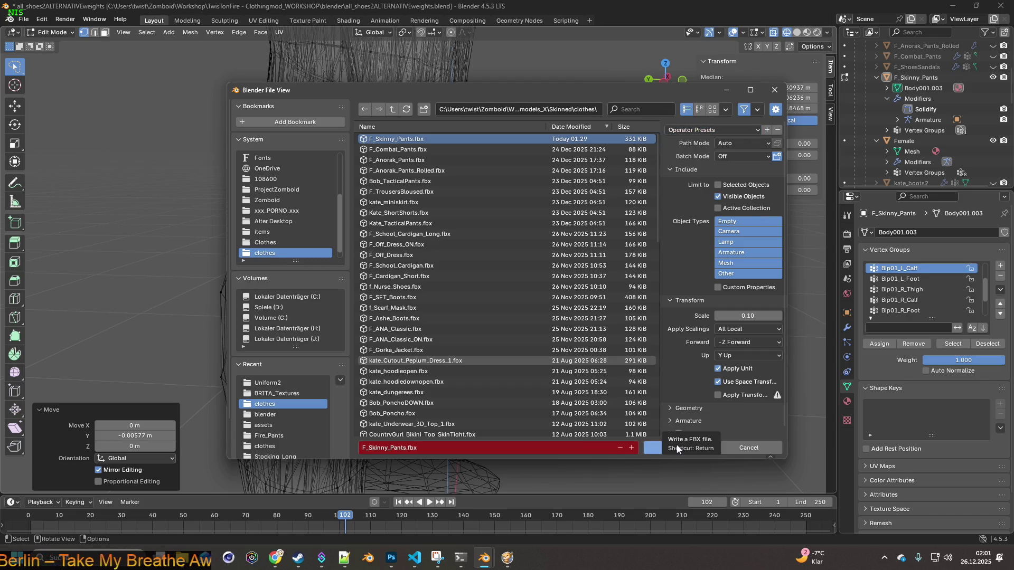
click(747, 446)
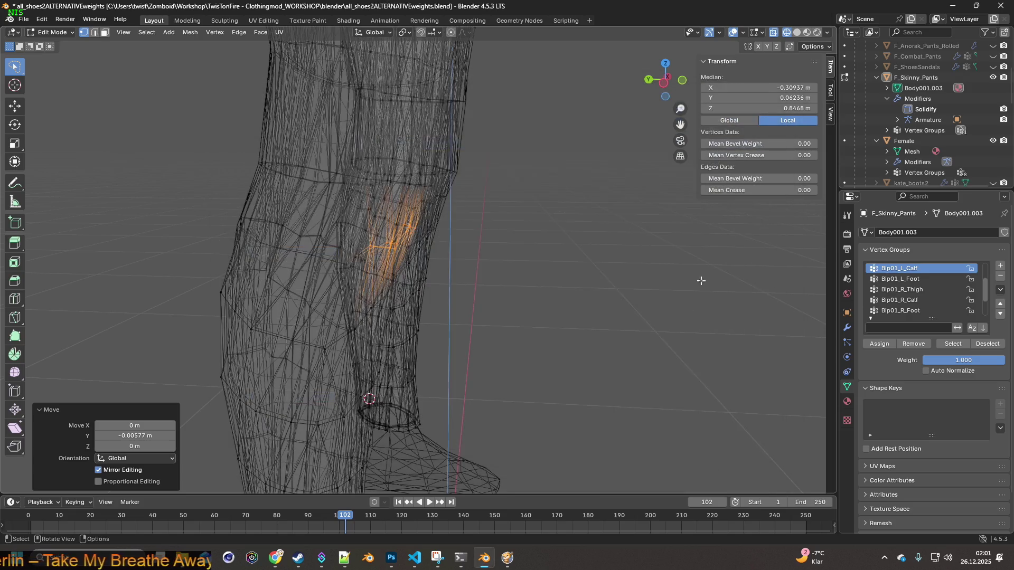
click(993, 140)
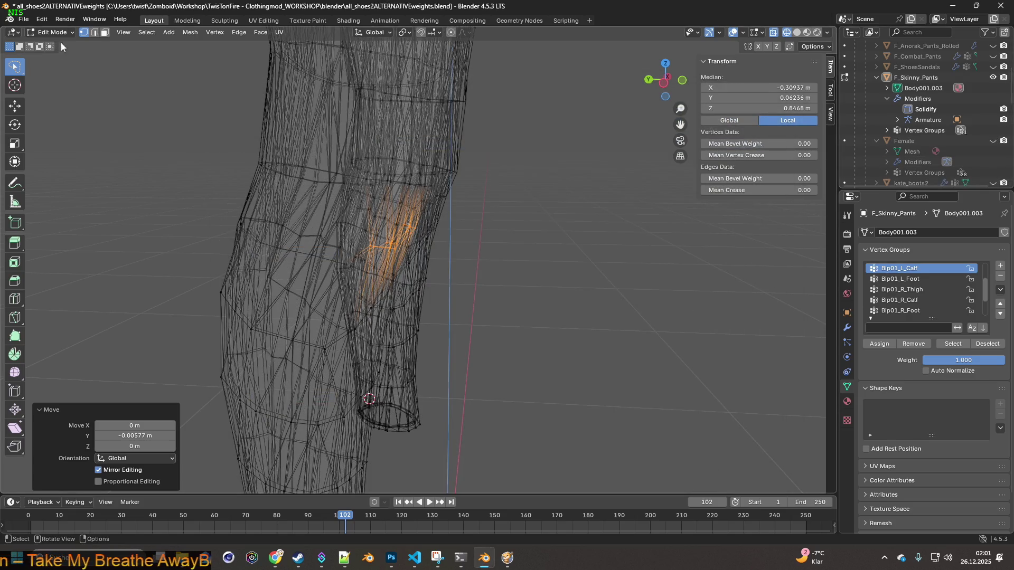
- Export F_Skinny_Pants.fbx into the clothes folder at 0.10 scale, overwriting the old file, and glance at the game
click(23, 18)
mouse_move(42, 179)
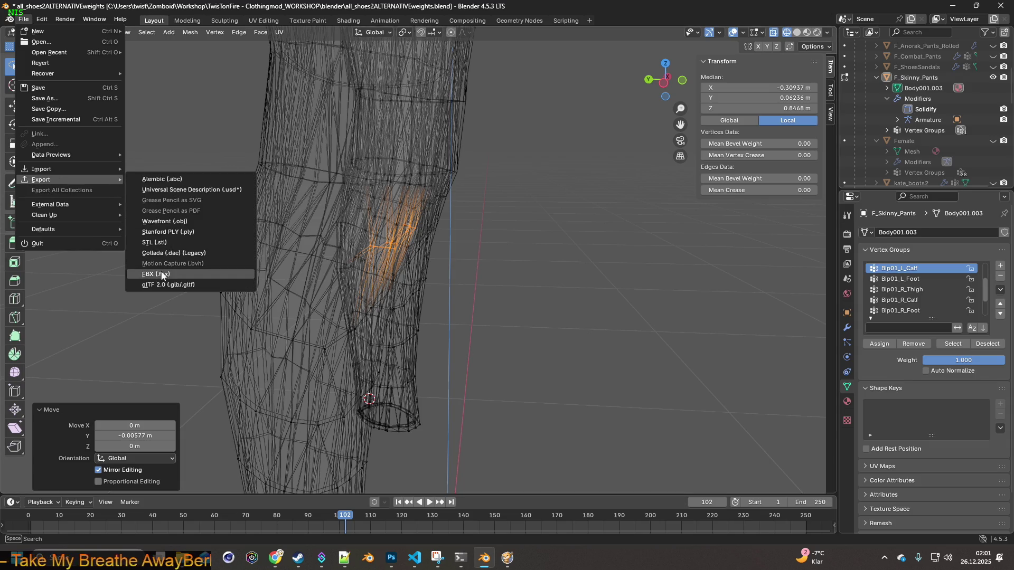
click(163, 275)
click(705, 134)
click(701, 159)
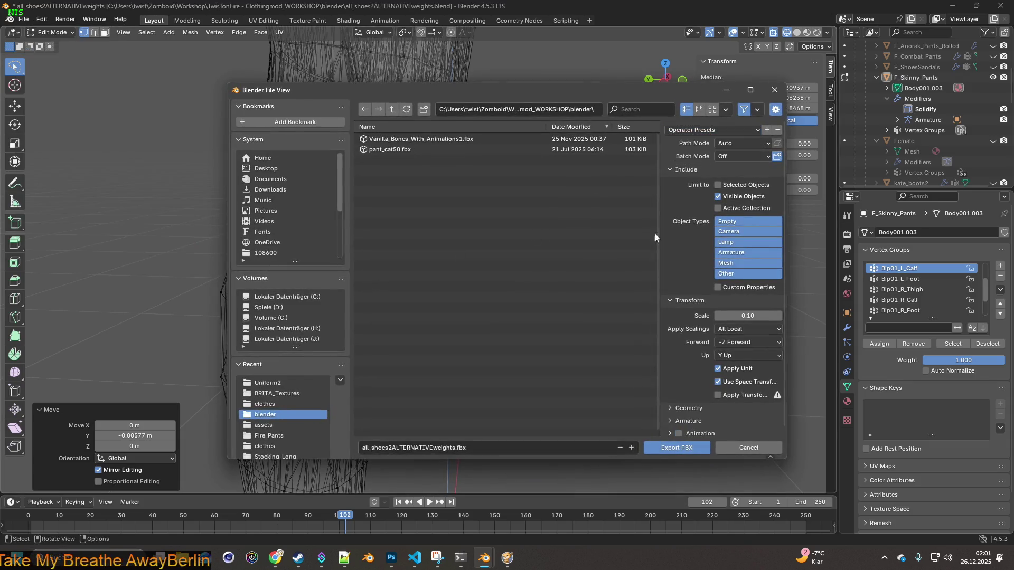
click(266, 403)
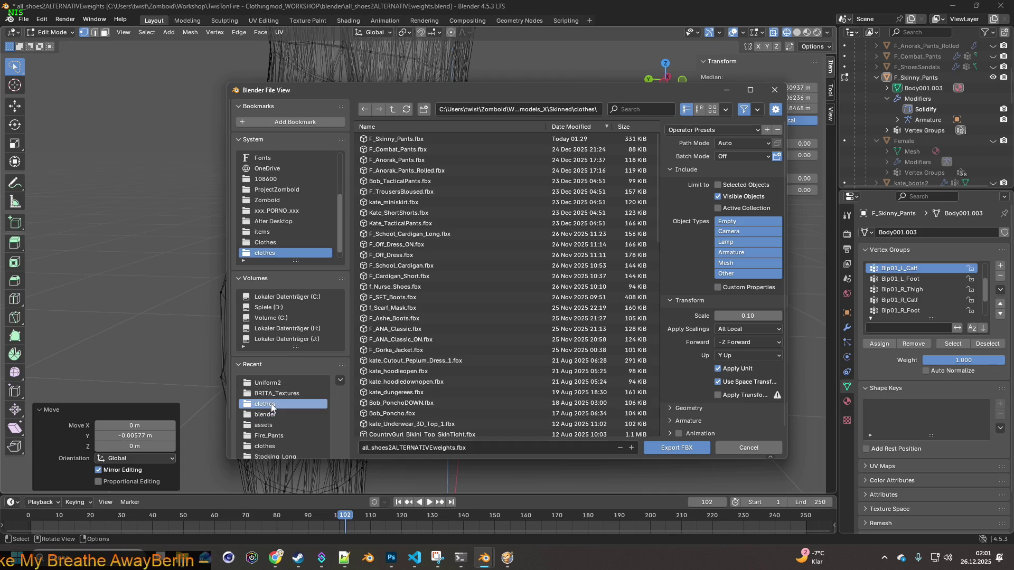
click(390, 142)
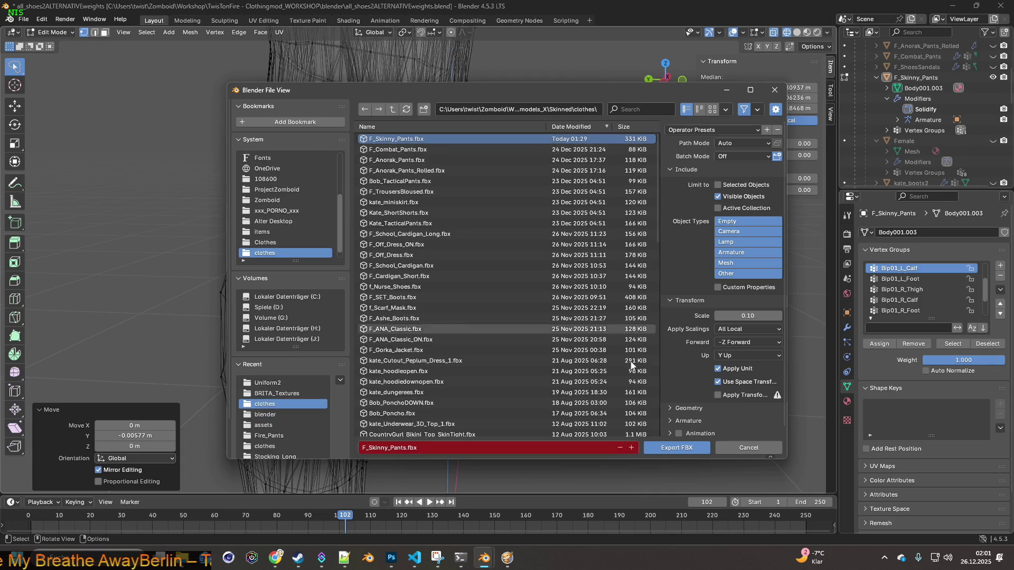
click(674, 447)
click(507, 559)
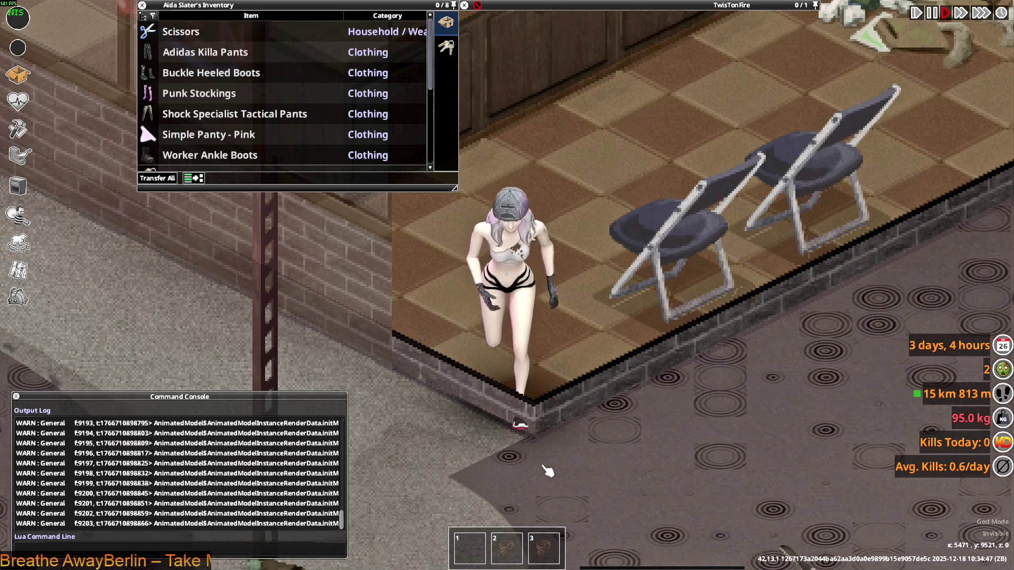
key(alt+Tab)
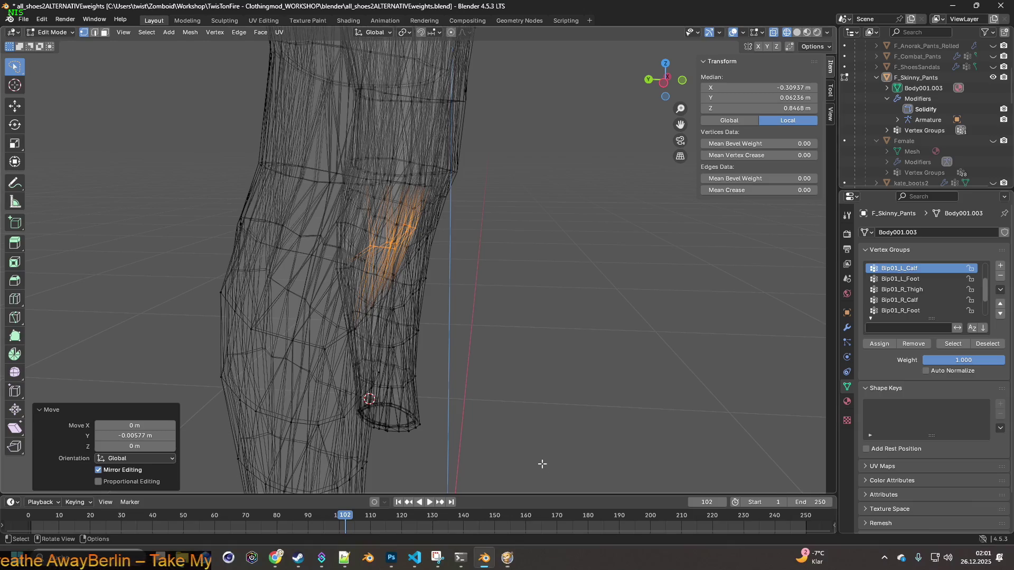
scroll(565, 336, down, 5)
middle_drag(565, 335, 603, 317)
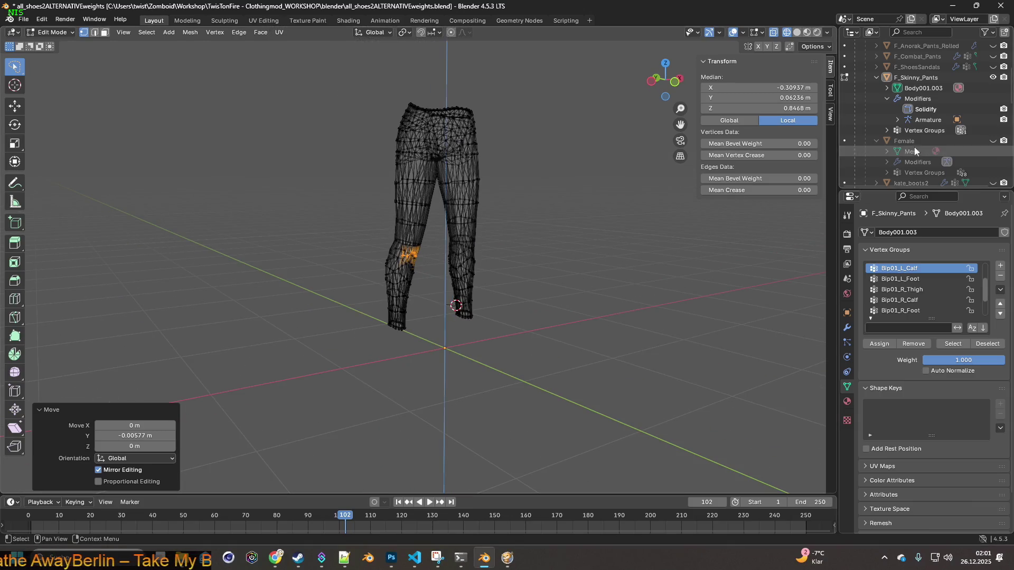
scroll(926, 134, up, 3)
- Show the Bip01 armature and export F_Skinny_Pants.fbx once more
click(993, 66)
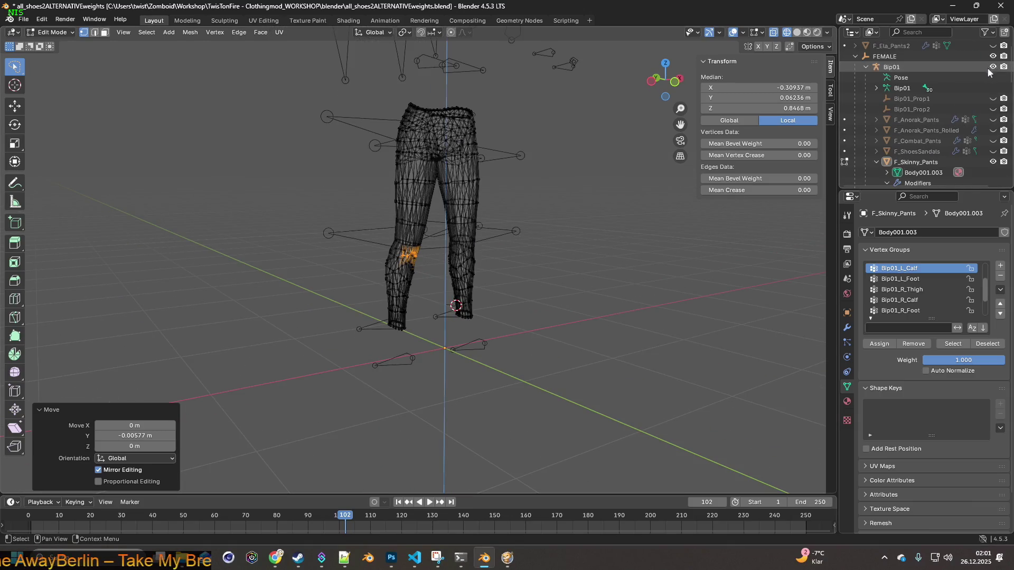
click(23, 19)
mouse_move(41, 179)
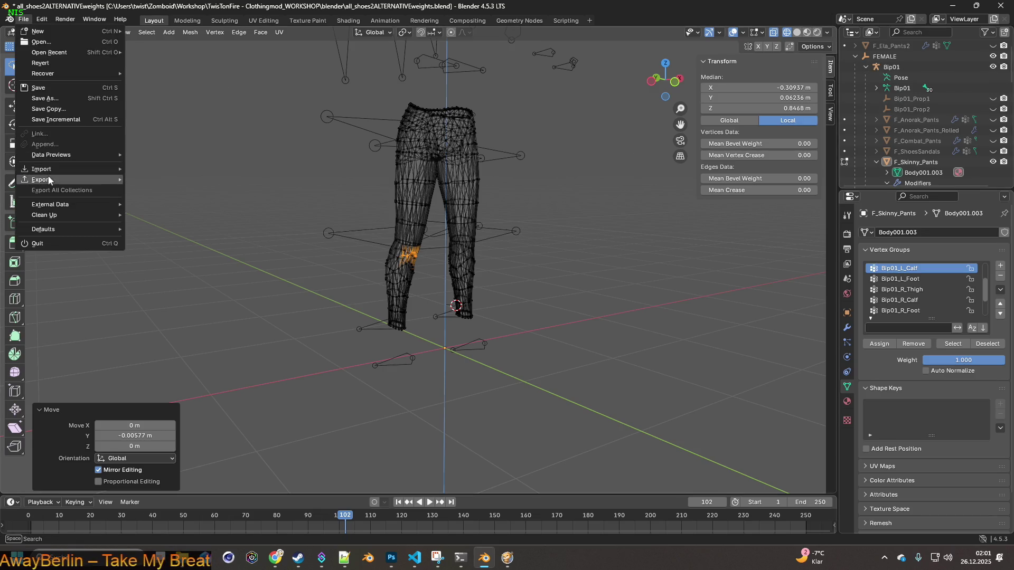
click(162, 274)
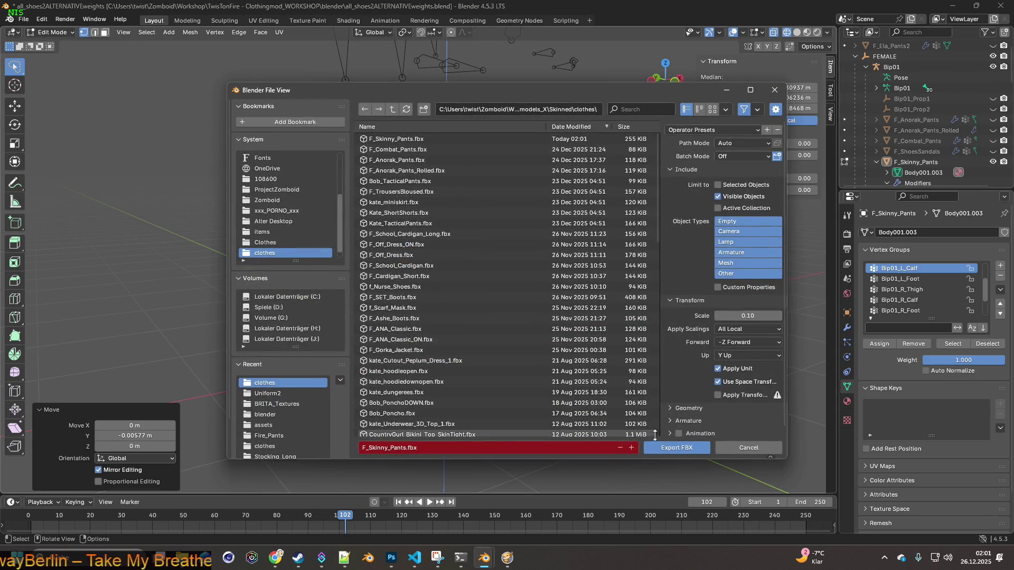
click(684, 448)
- Quit Project Zomboid to the desktop from its pause menu
key(alt+Tab)
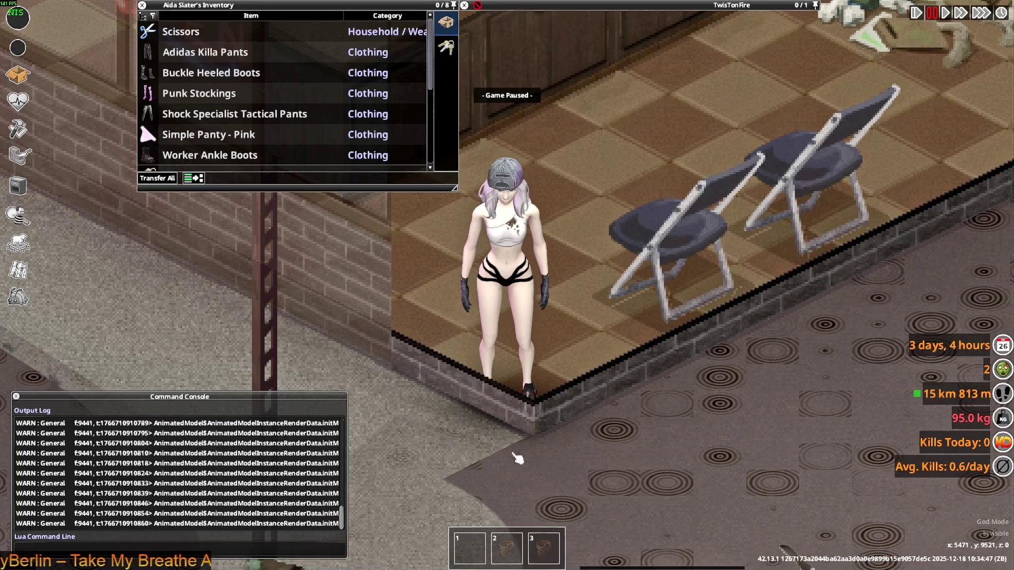
key(Escape)
click(193, 410)
click(478, 305)
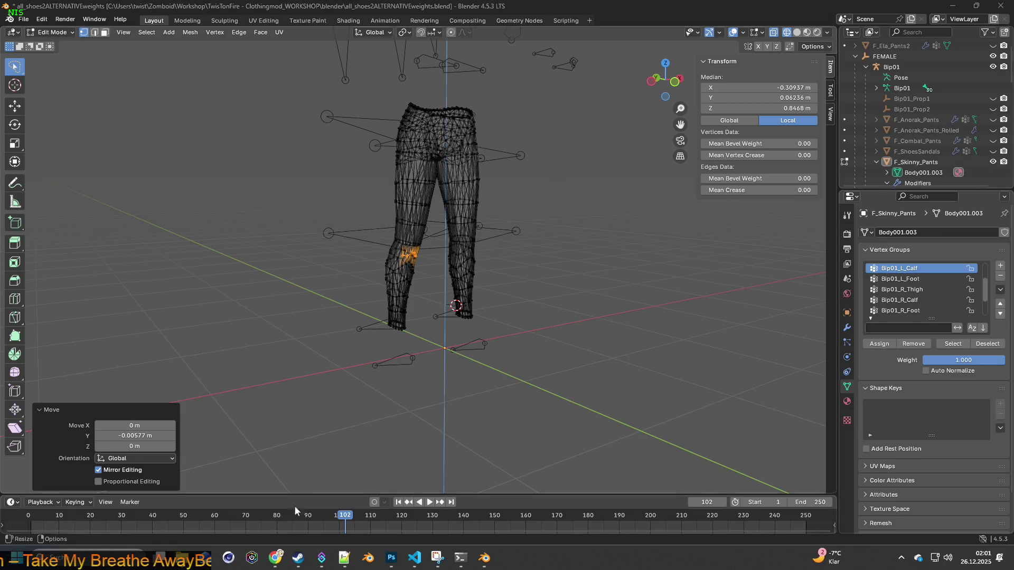
- Relaunch Project Zomboid from the Steam library with the standard launch option
click(298, 558)
click(293, 256)
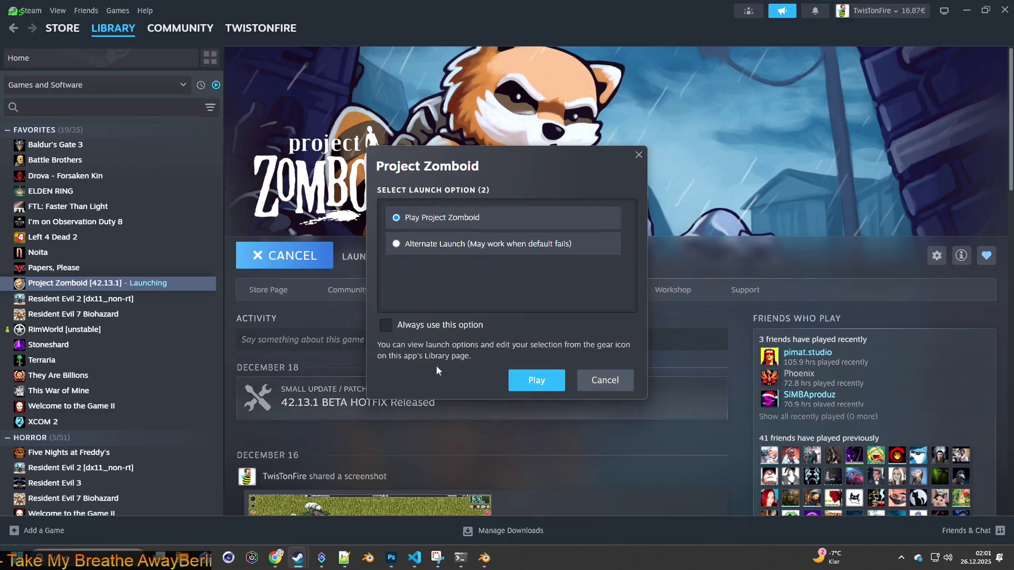
click(533, 378)
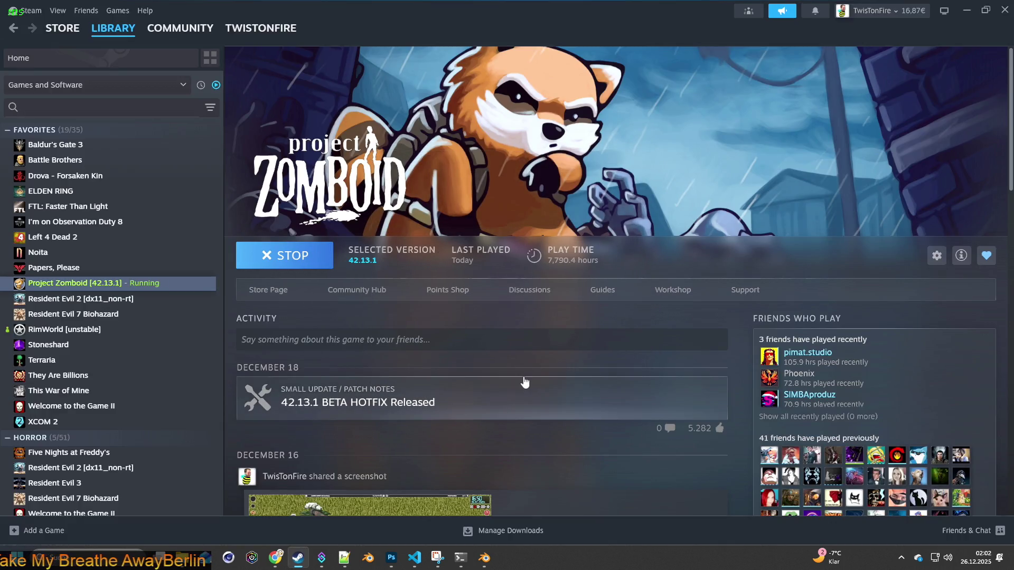
key(alt+Tab)
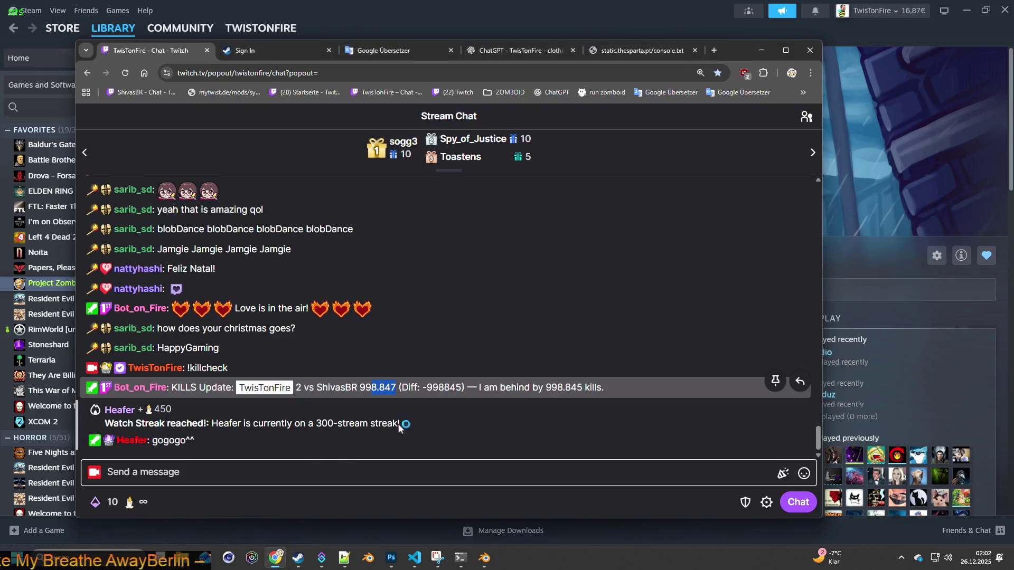
- Post the copied !killcheck command in the stream chat
click(290, 474)
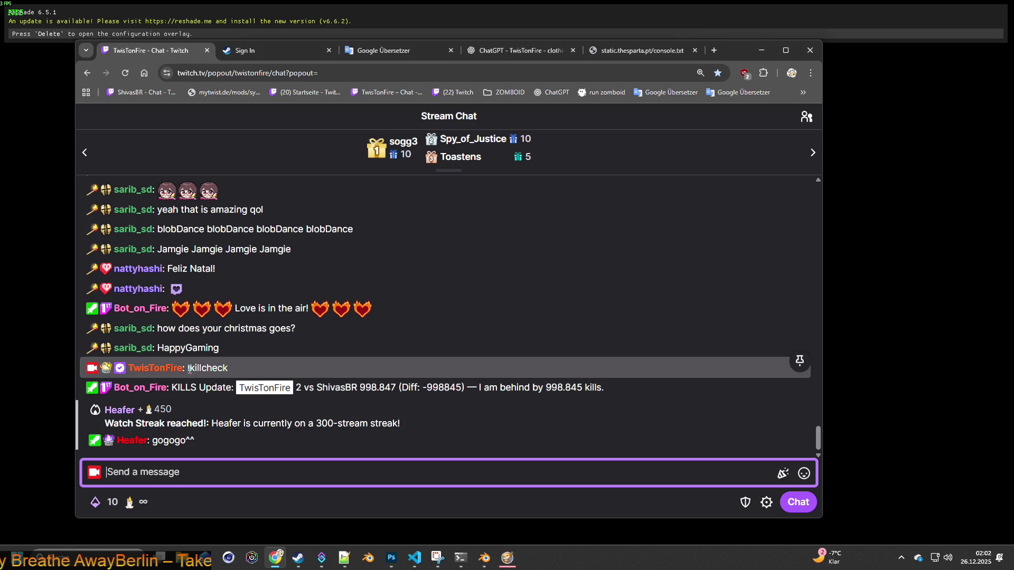
drag(188, 368, 219, 368)
click(204, 472)
text(!killcheck)
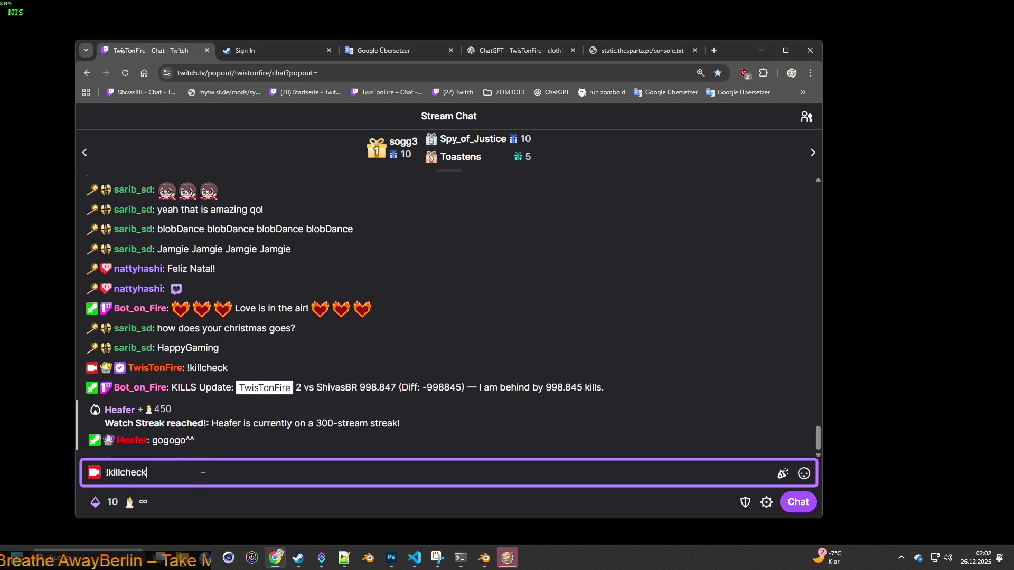
key(Return)
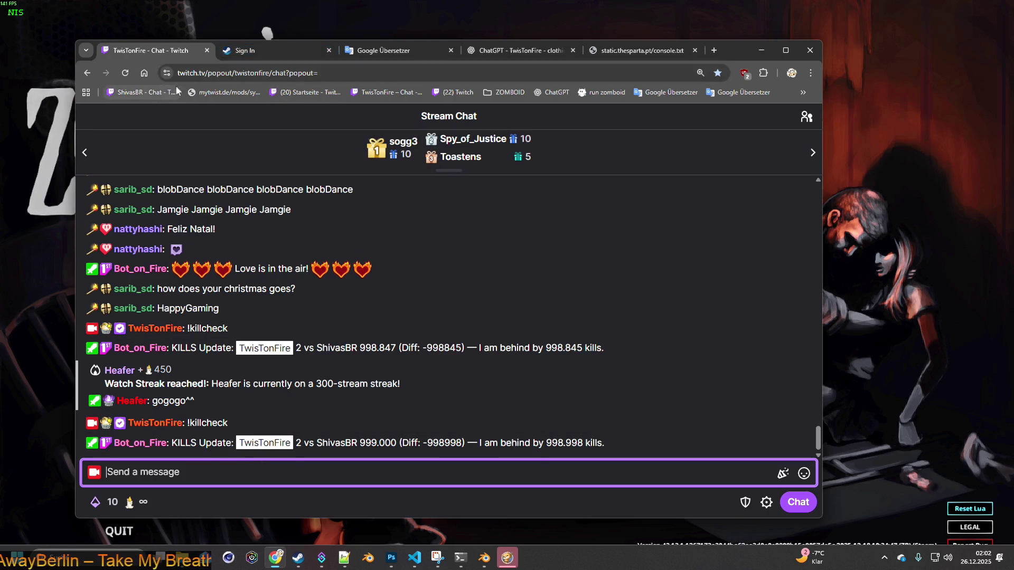
- Send GOGOGO in the other streamer's chat and start a new browser tab
click(253, 50)
click(139, 92)
text(GOGOGO)
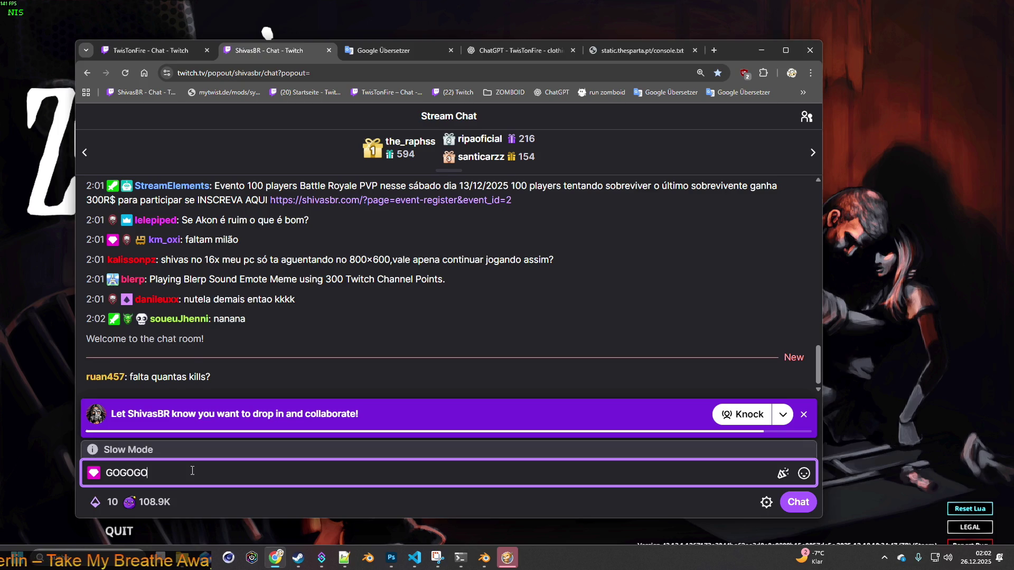
key(Return)
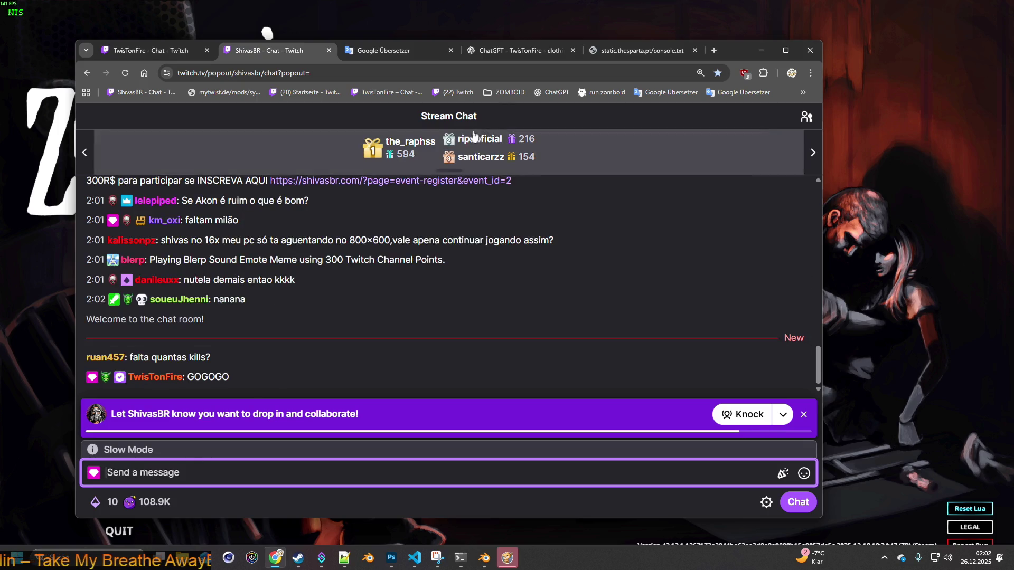
key(ctrl+t)
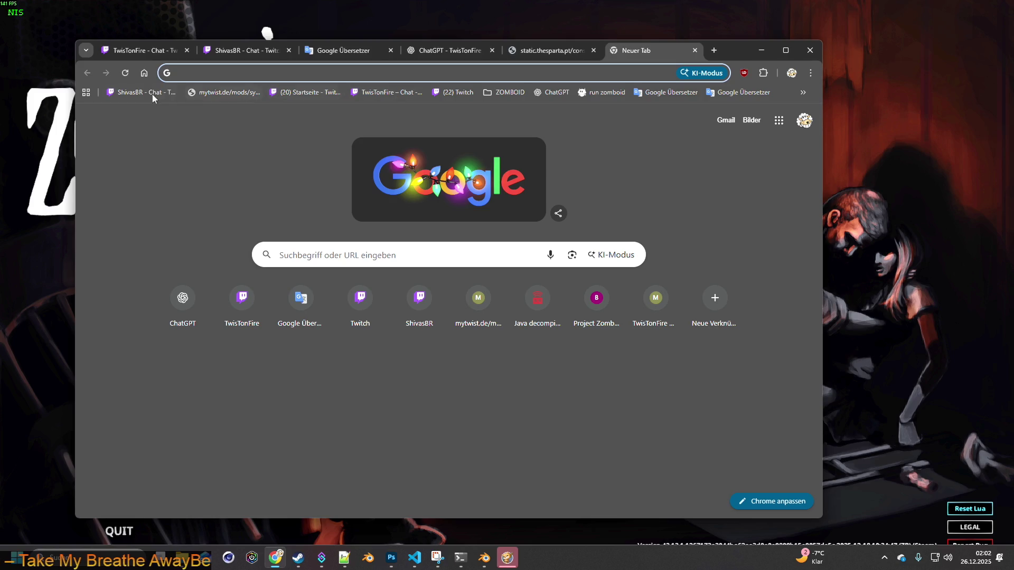
- Reach ShivasBR's channel via the dashboard and home page and lower its volume to 27%
click(323, 94)
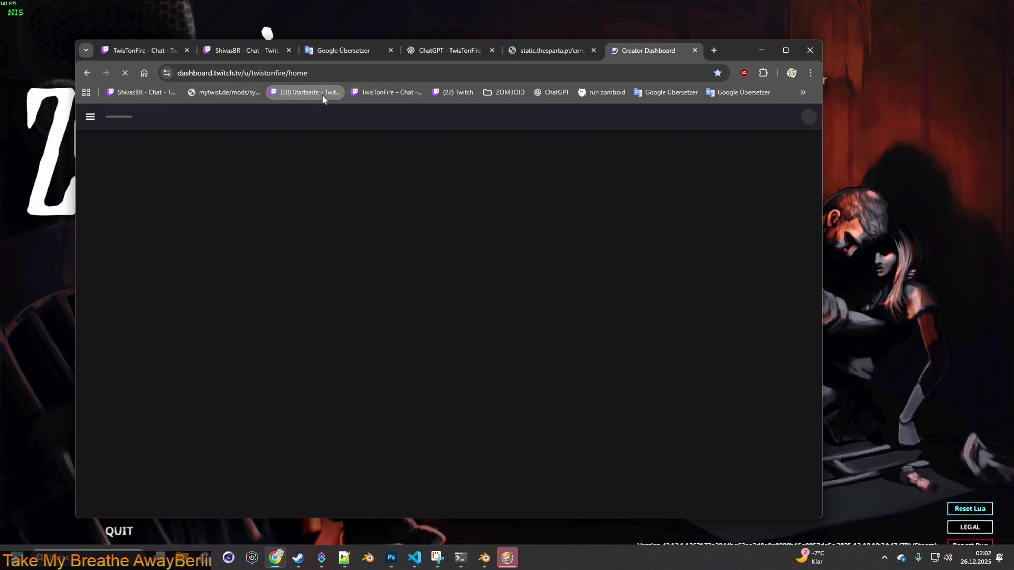
click(125, 182)
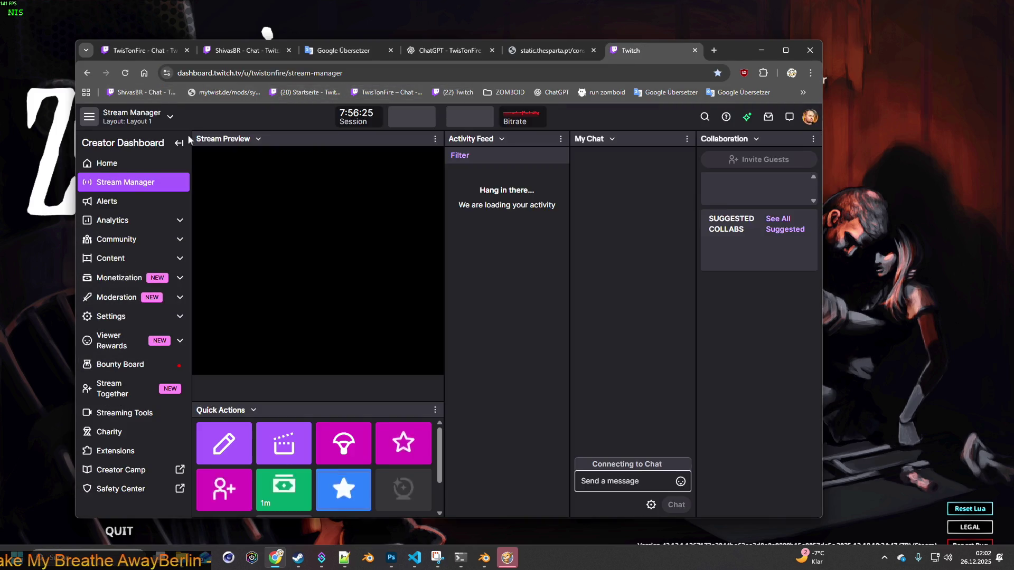
click(810, 117)
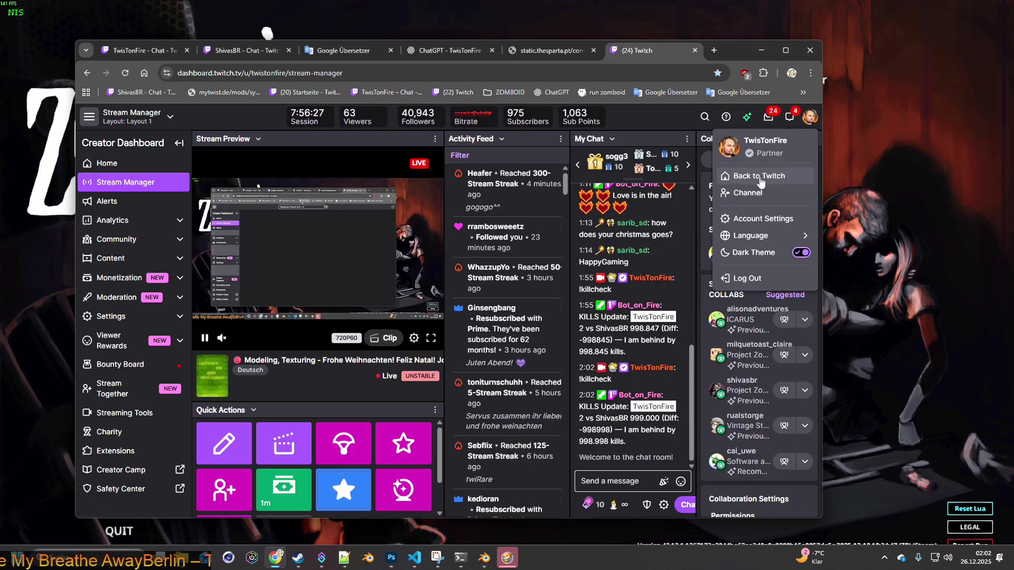
click(759, 176)
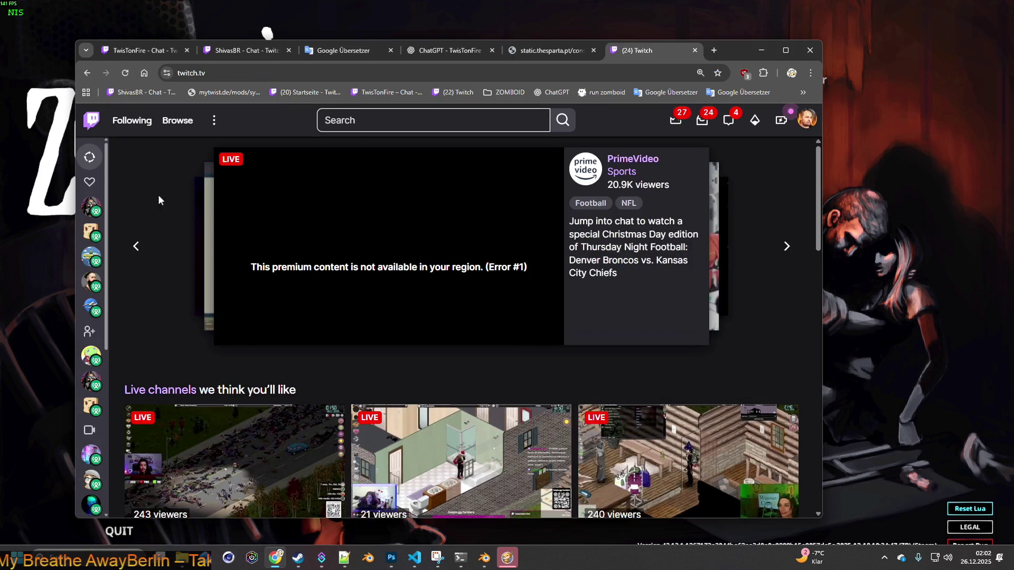
click(91, 207)
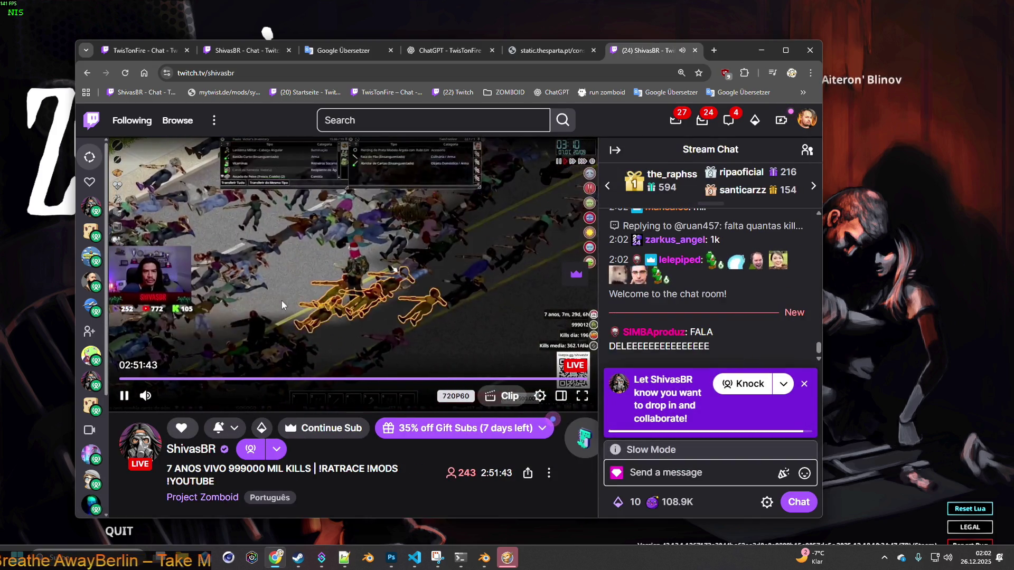
drag(194, 396, 177, 399)
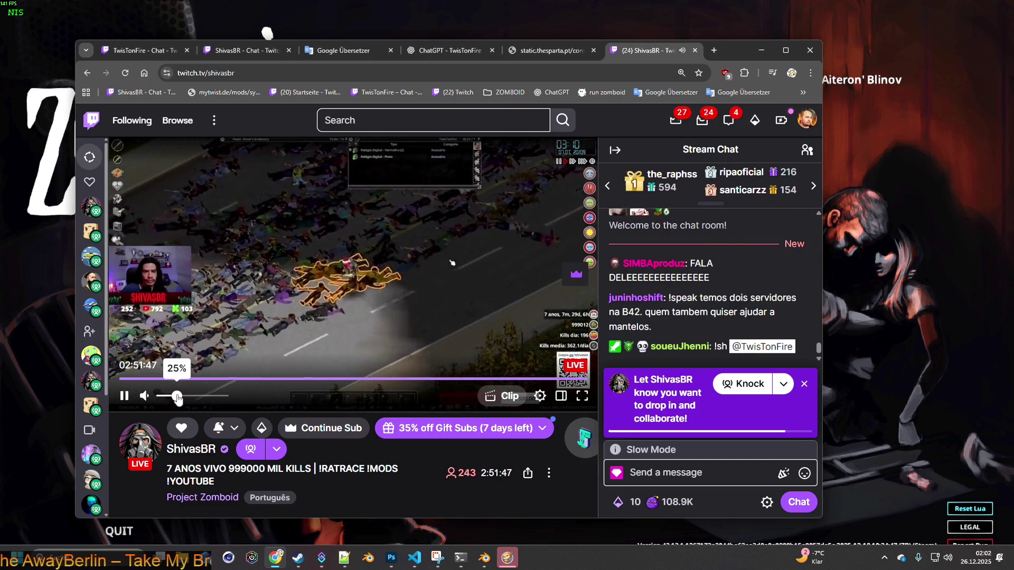
mouse_move(702, 326)
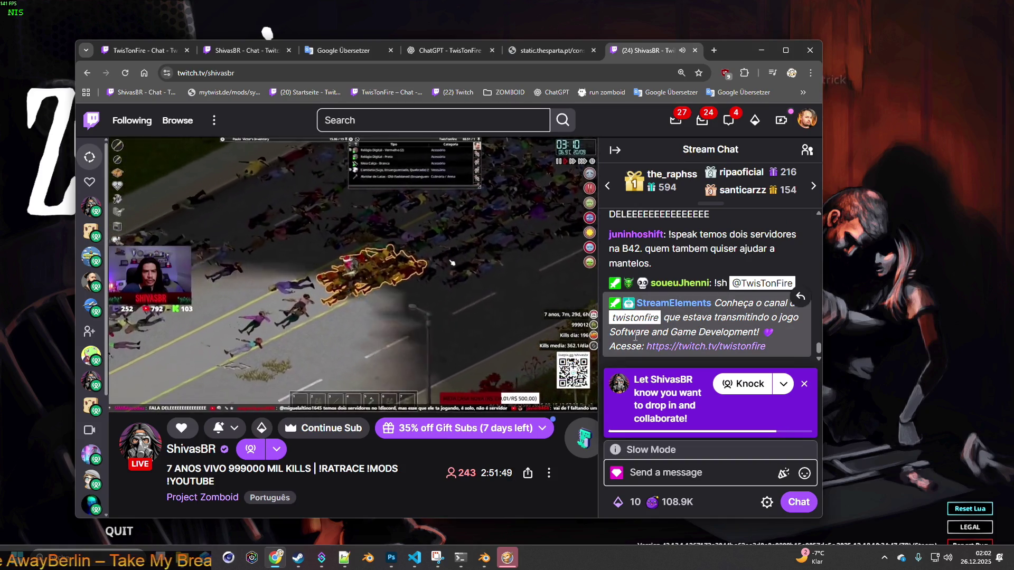
- Send thank-you, good-night and cheer messages in chat, dismissing the Knock prompt, and return to the game
click(670, 469)
text(obriga)
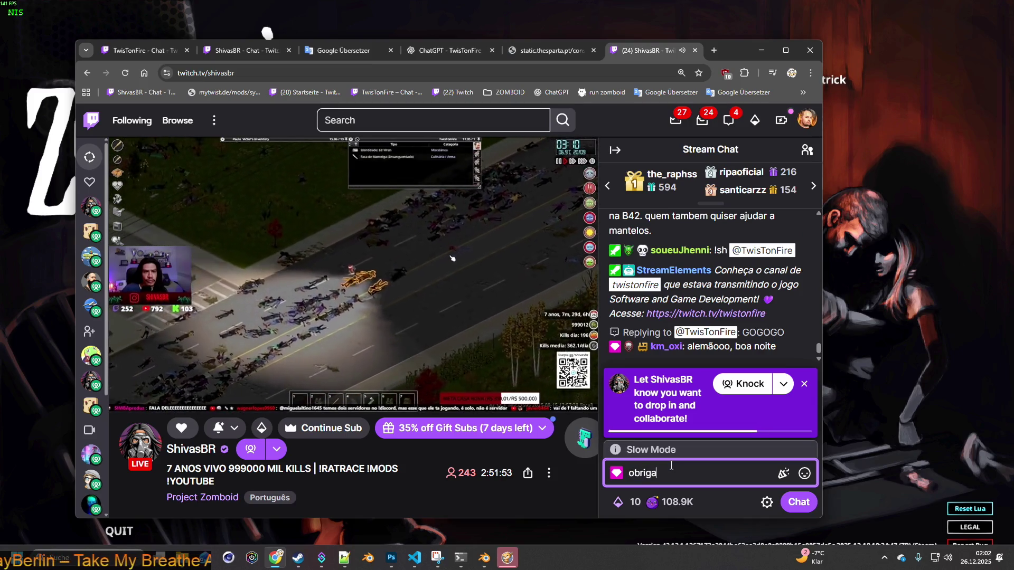
text(do obrigado)
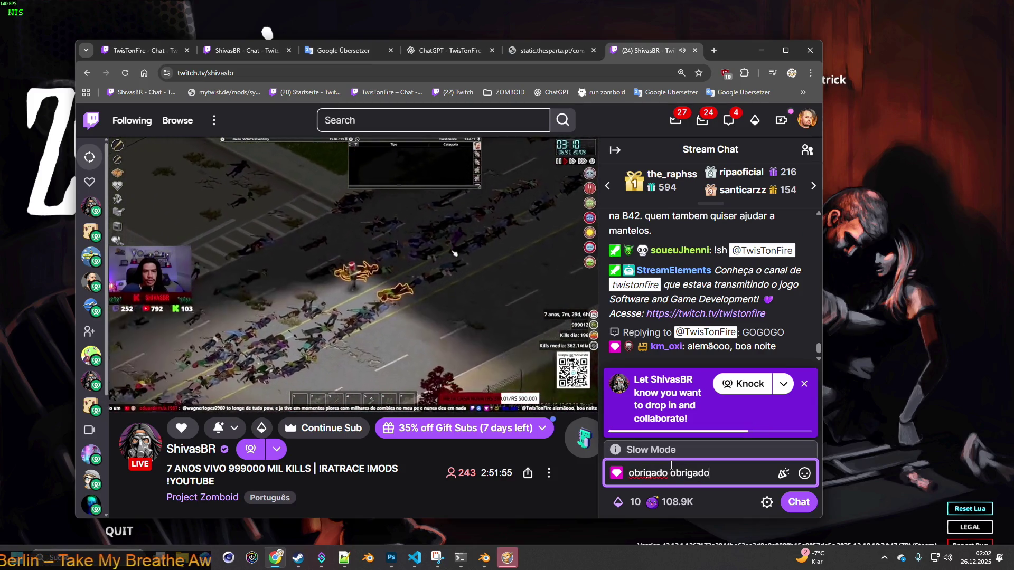
key(Return)
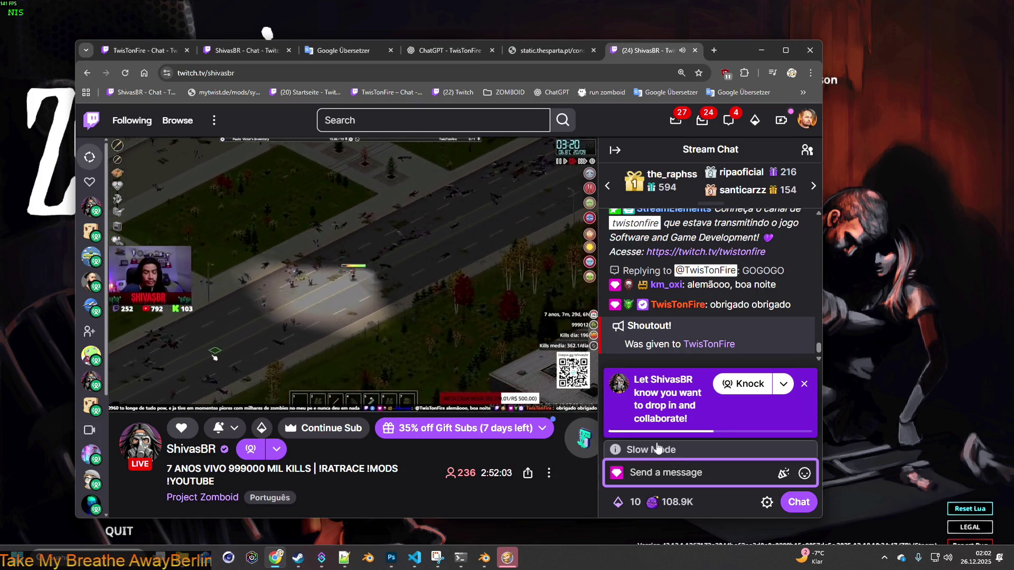
click(805, 384)
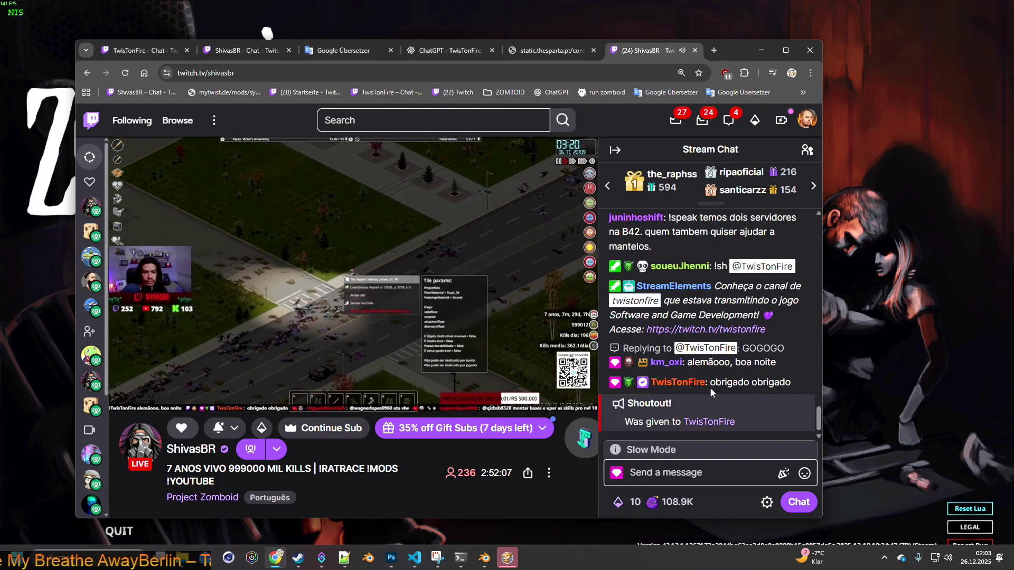
click(675, 470)
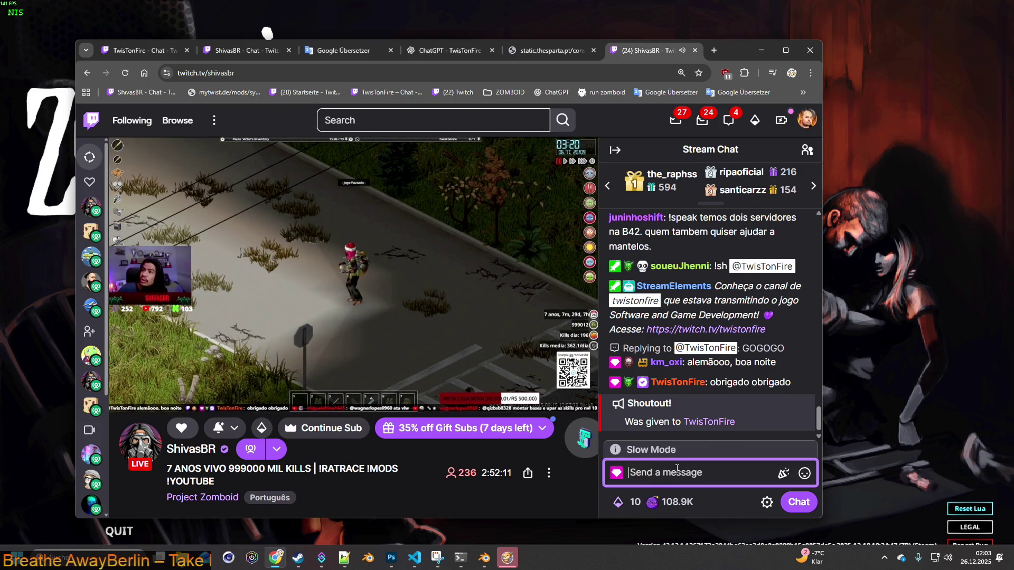
key(Return)
text(GO GO GO shi)
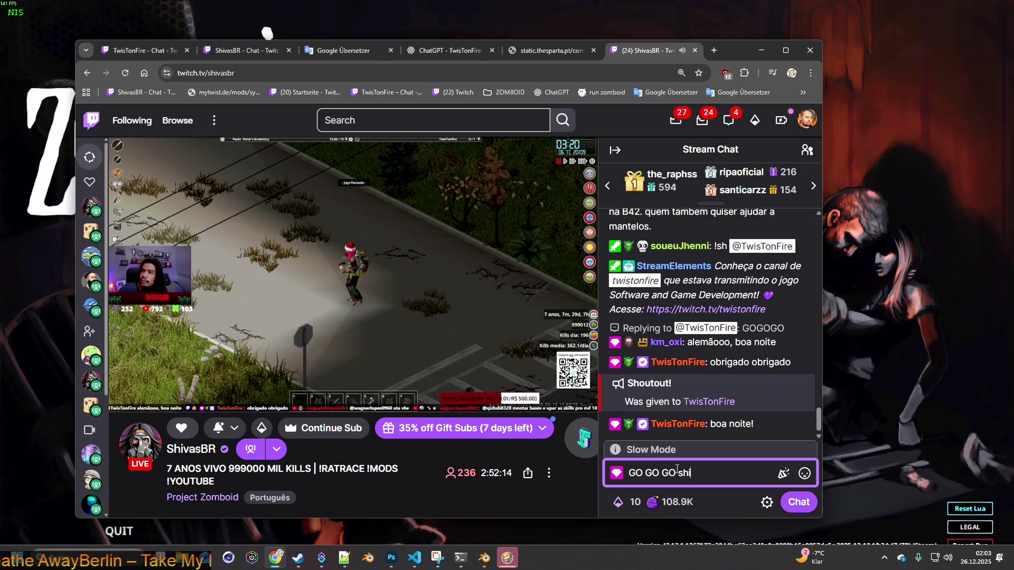
text(vas)
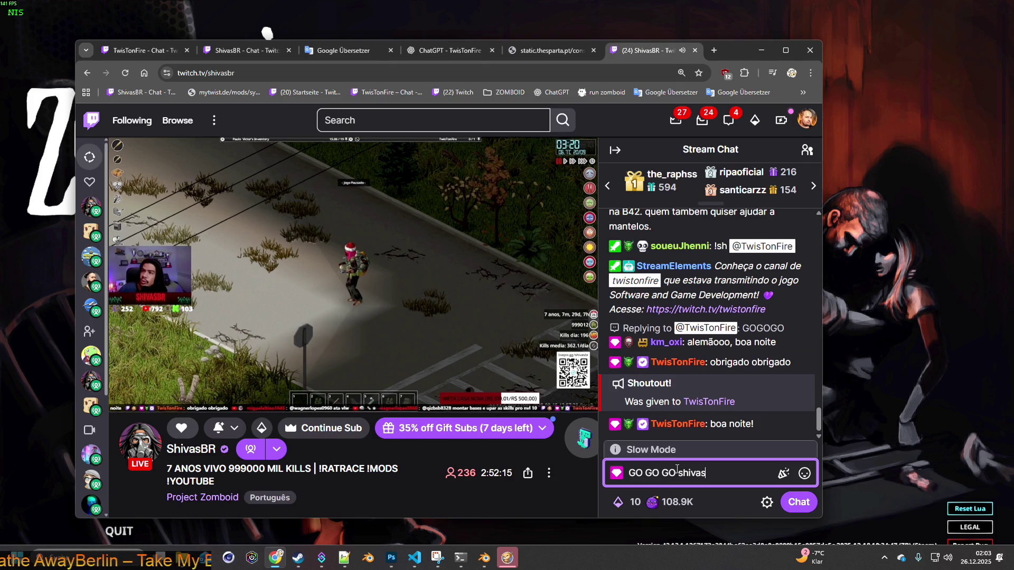
text(BR)
key(Return)
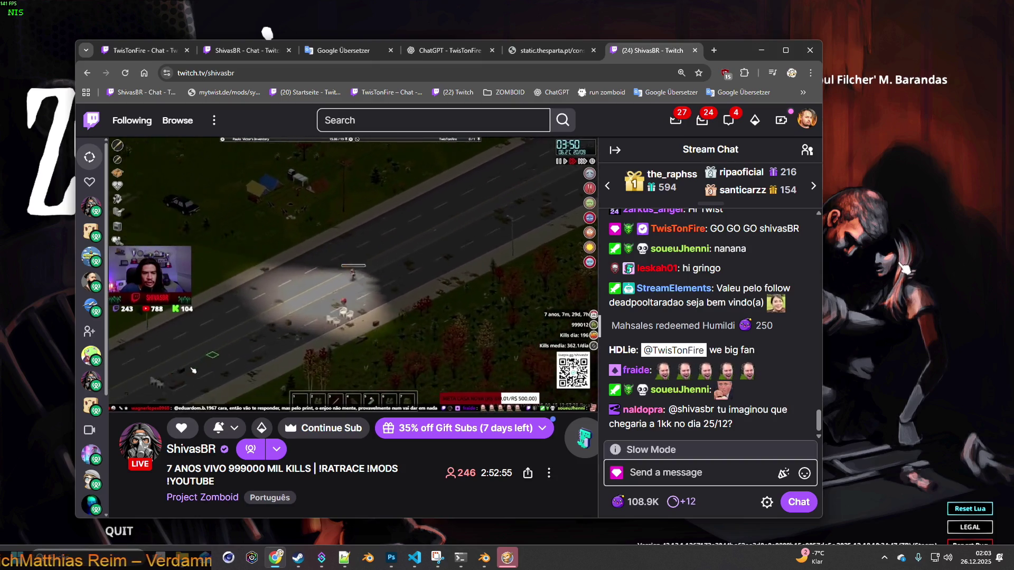
key(alt+Tab)
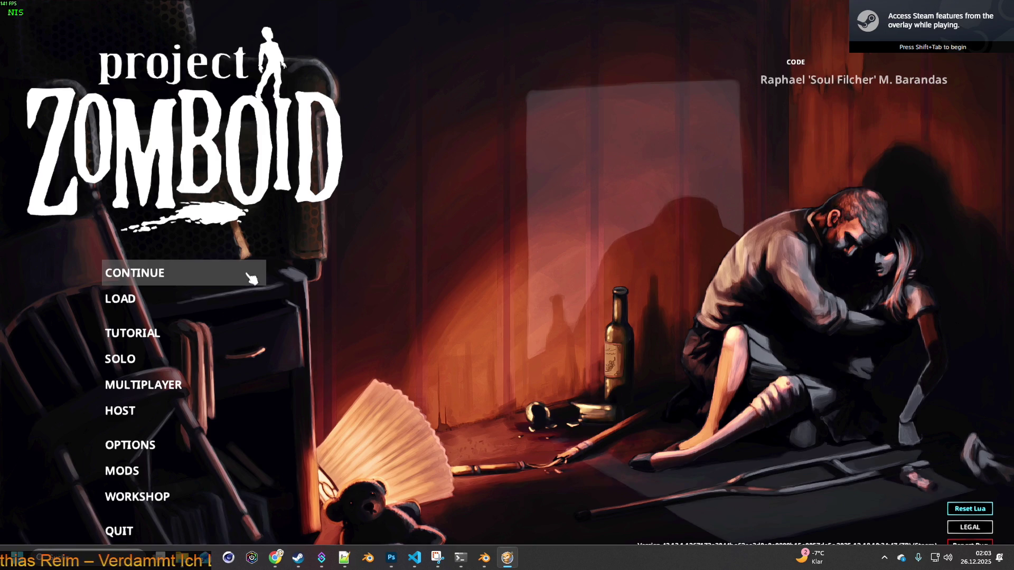
- Continue the save, crouch the character in the skinny jeans, and switch to Blender
click(251, 278)
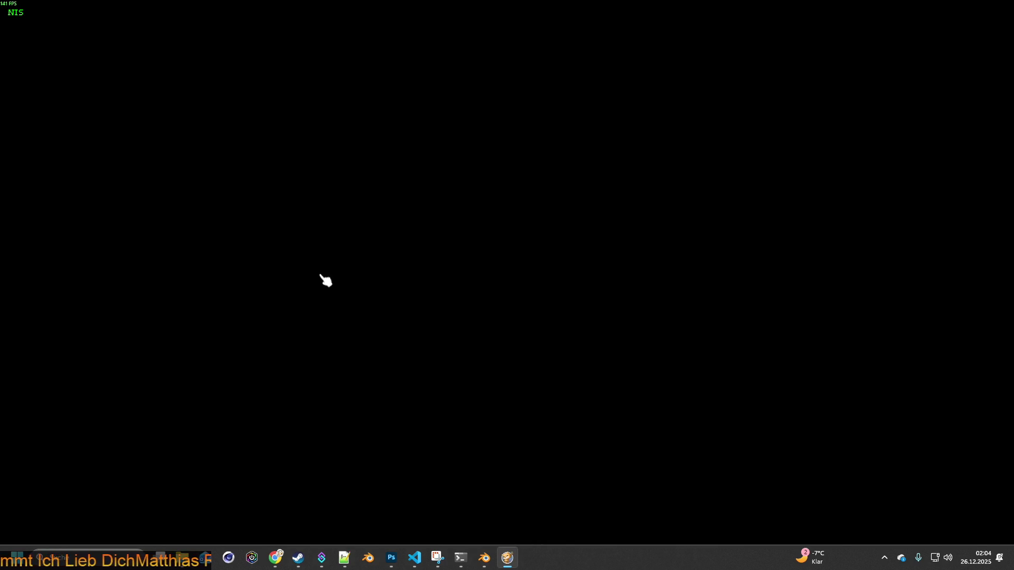
scroll(430, 283, down, 1)
scroll(515, 309, up, 3)
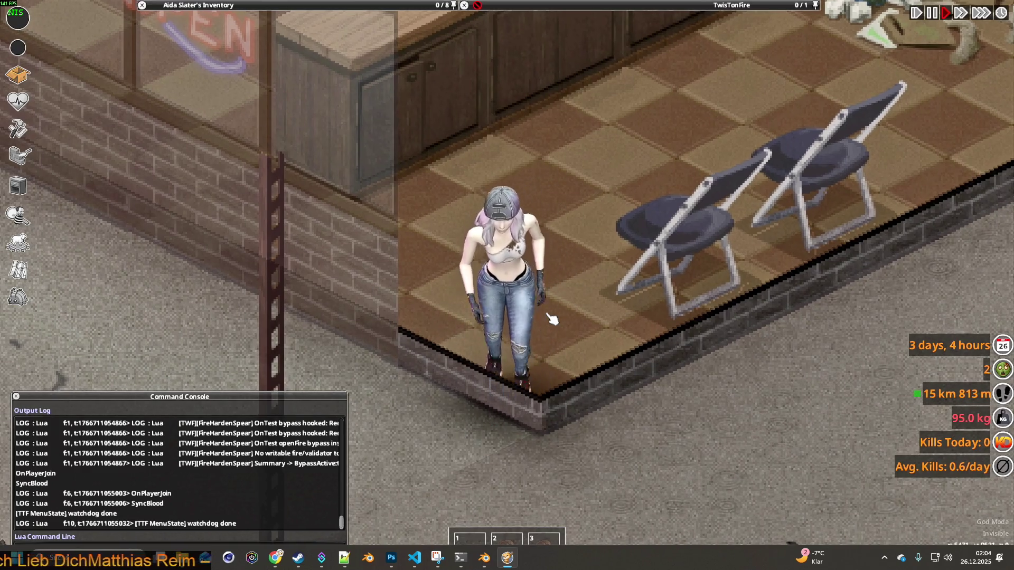
key(c)
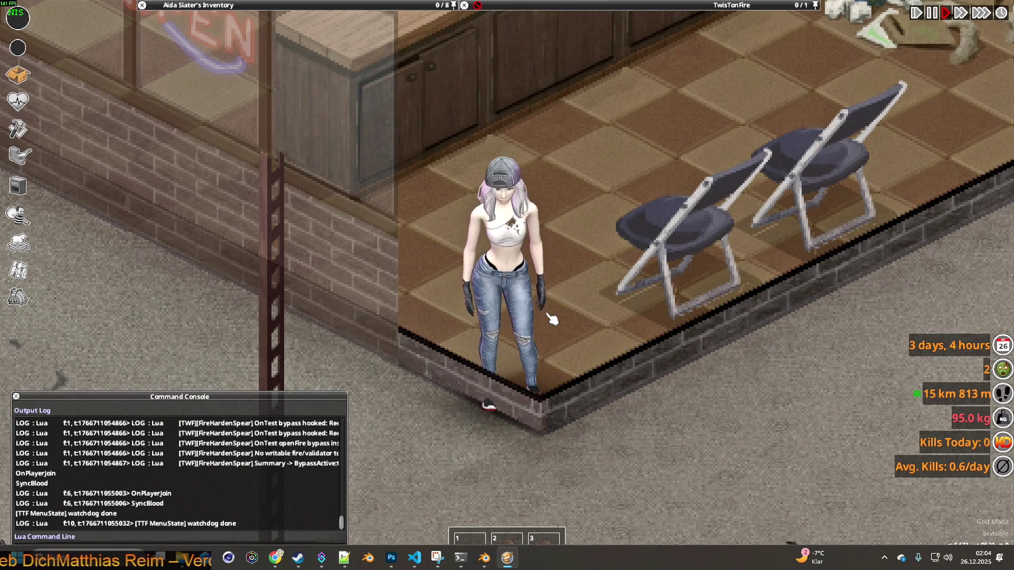
key(alt+Tab)
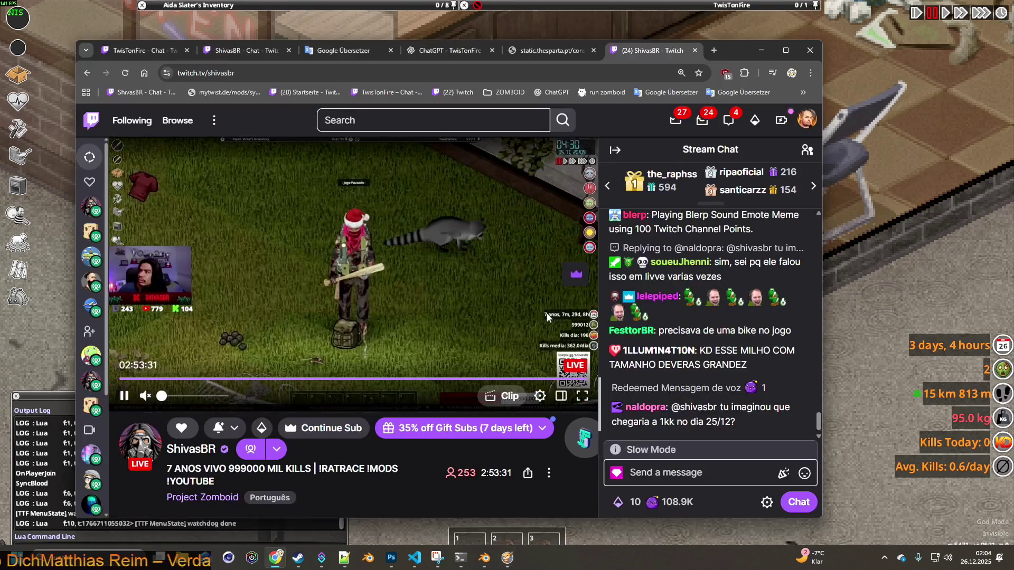
key(alt+Tab)
key(alt+Tab)
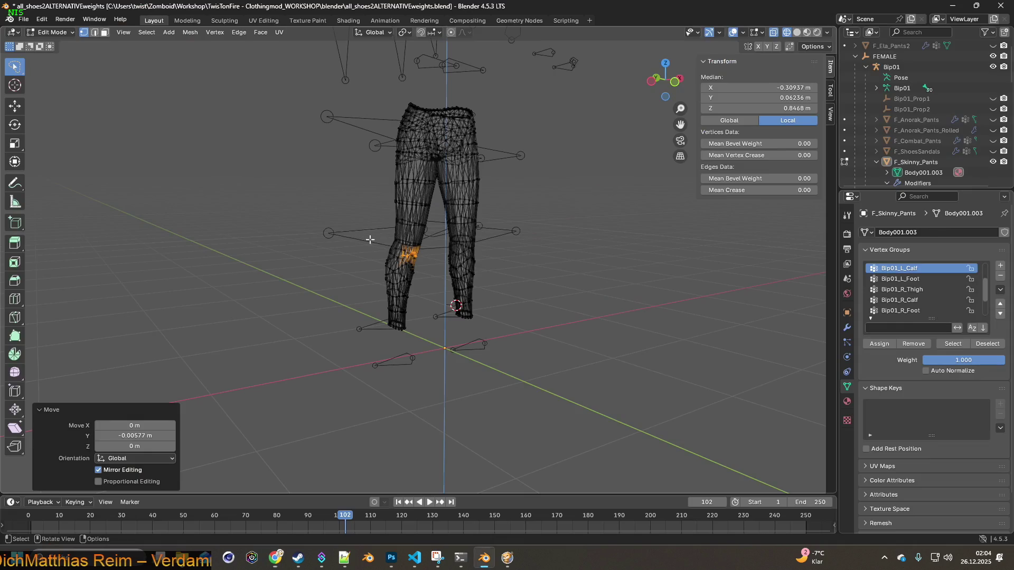
scroll(403, 257, up, 5)
- Enter Weight Paint mode and display the Bip01_R_Thigh vertex group on the legs
middle_drag(433, 248, 401, 241)
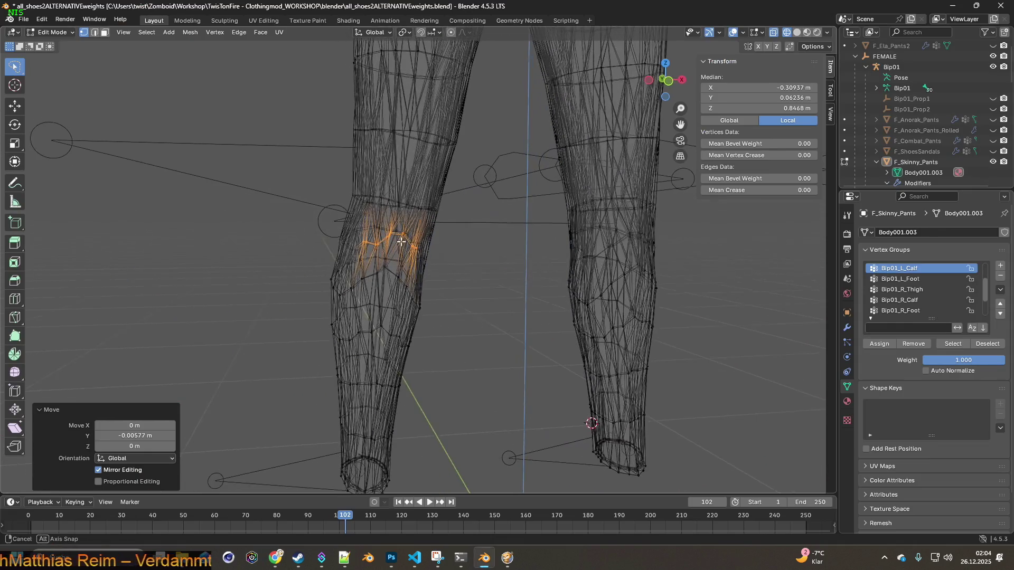
click(52, 33)
click(56, 91)
middle_drag(72, 96, 396, 238)
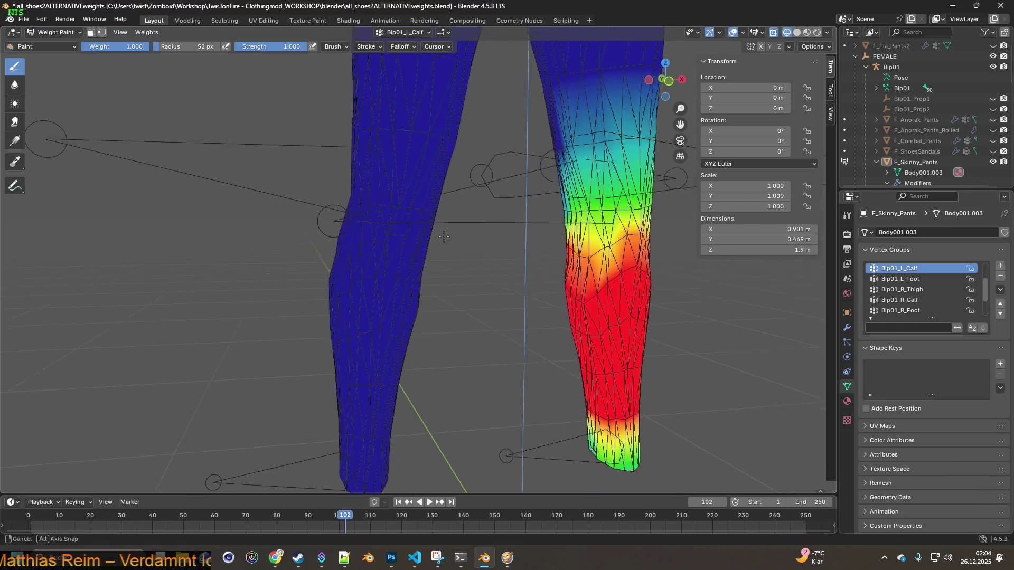
middle_drag(490, 237, 423, 233)
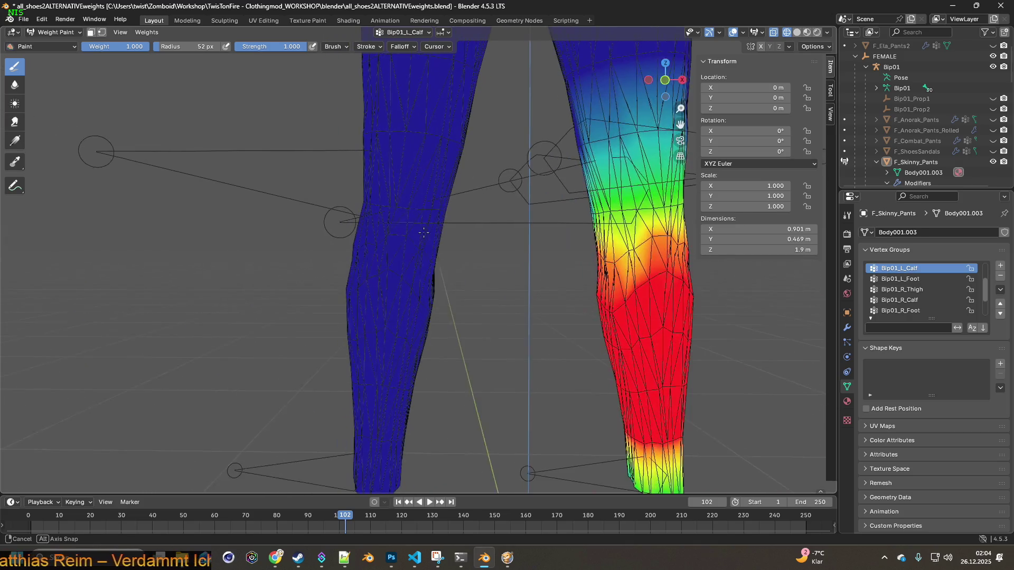
click(920, 291)
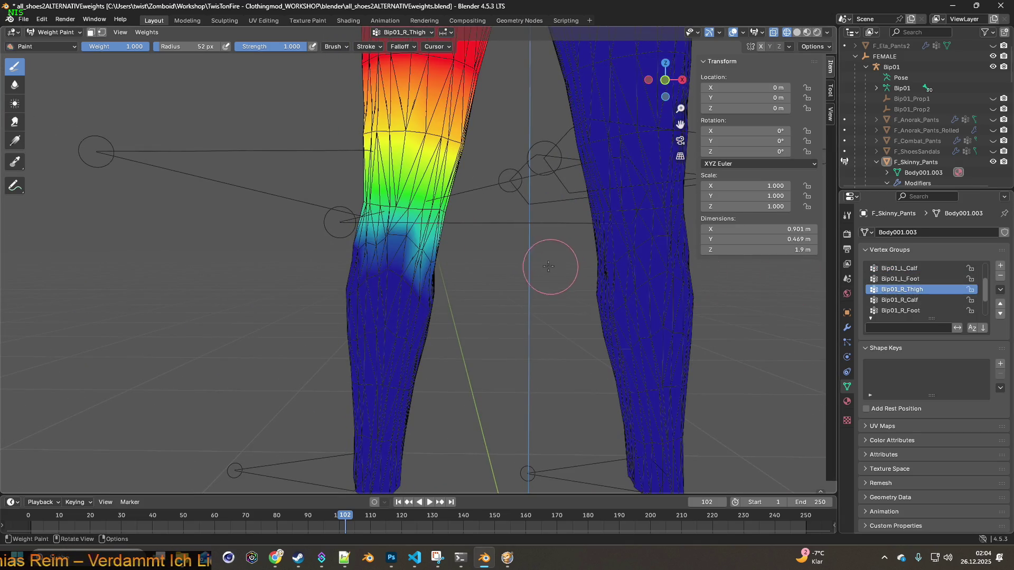
- Paint lower right-thigh weights around the knee and inspect the leg from other angles
mouse_move(544, 260)
middle_down()
mouse_move(523, 258)
mouse_move(544, 288)
mouse_move(457, 262)
middle_up()
scroll(543, 288, up, 3)
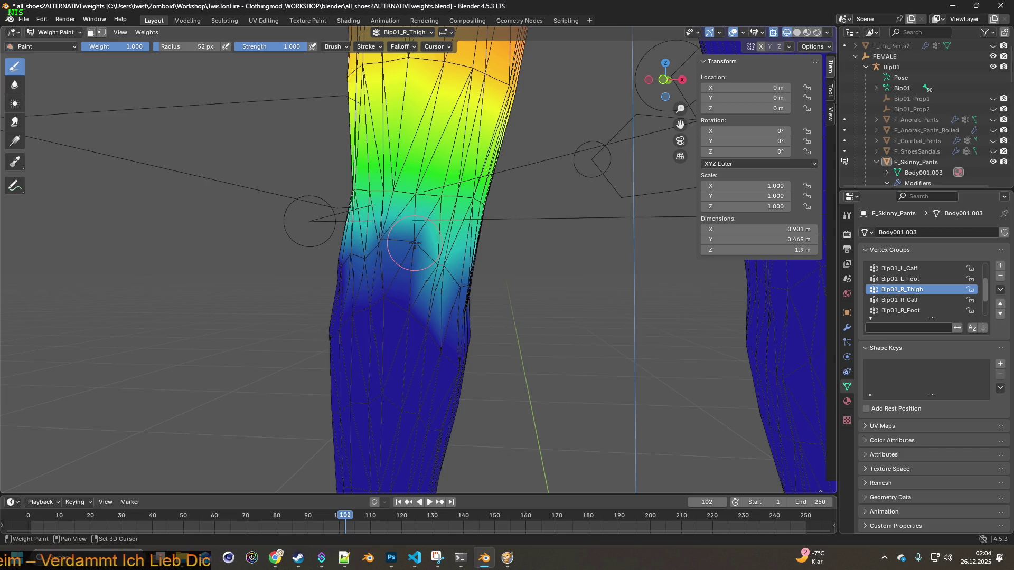
drag(439, 257, 441, 261)
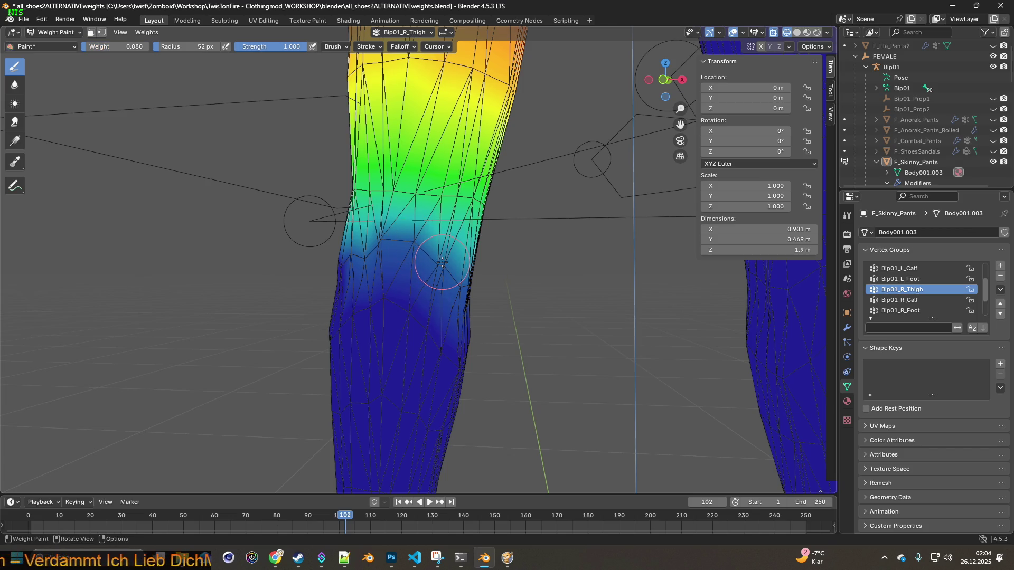
middle_drag(367, 248, 424, 260)
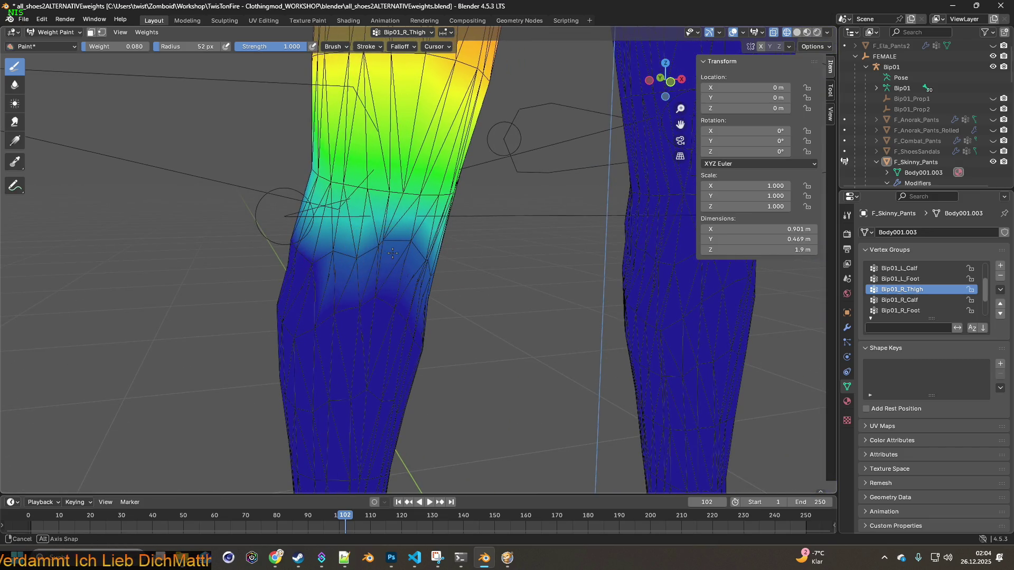
middle_drag(391, 252, 373, 243)
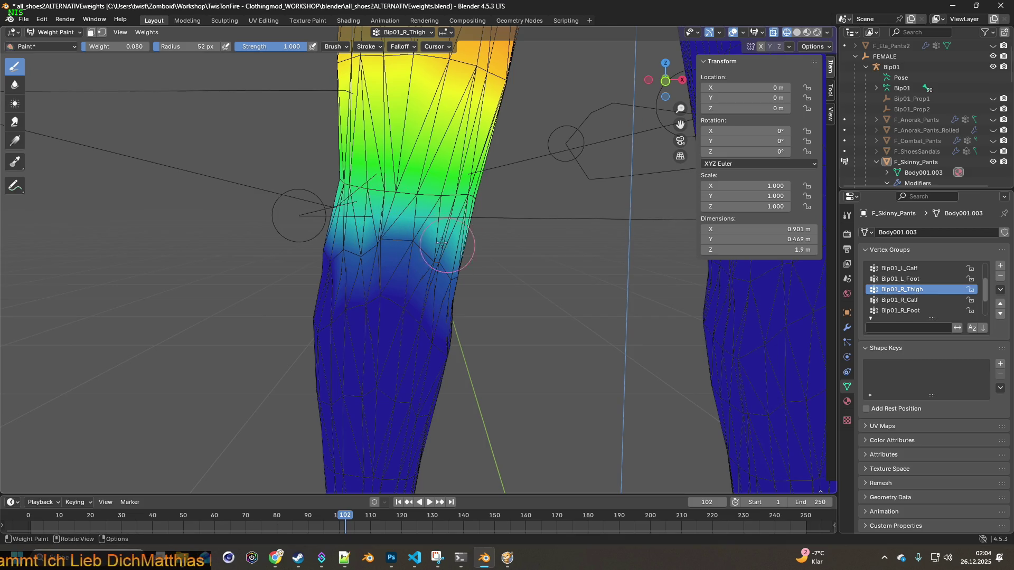
shift+middle_drag(623, 281, 563, 279)
scroll(928, 290, down, 1)
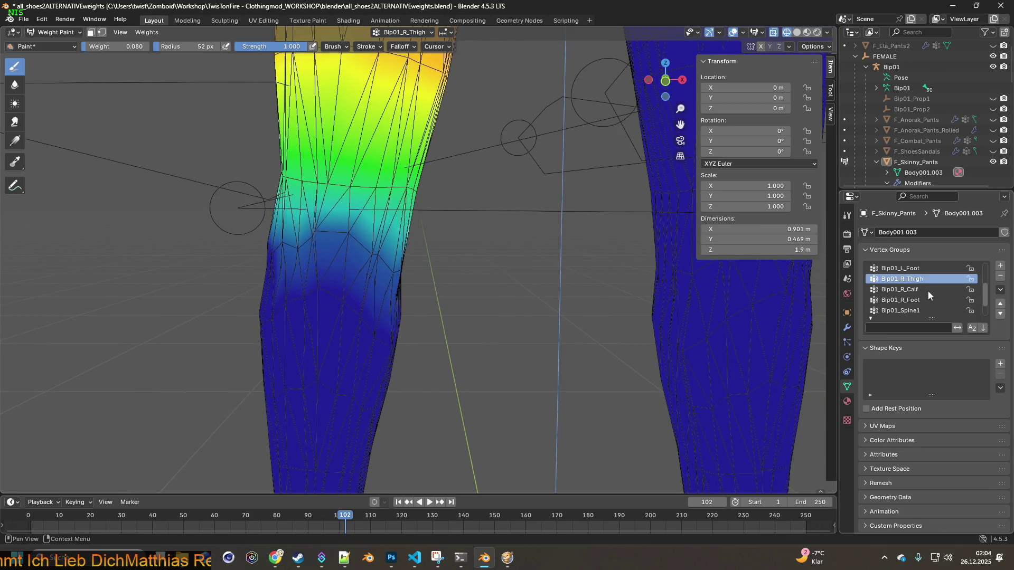
scroll(919, 306, up, 2)
- Compare the Bip01_L_Thigh and Bip01_R_Thigh weights on the pants
click(903, 269)
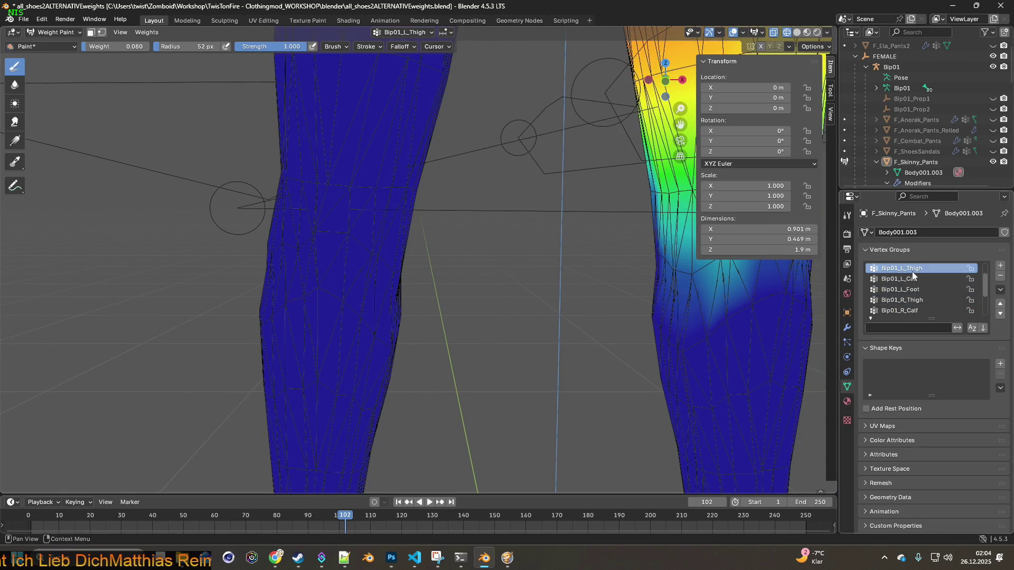
shift+middle_drag(622, 287, 407, 285)
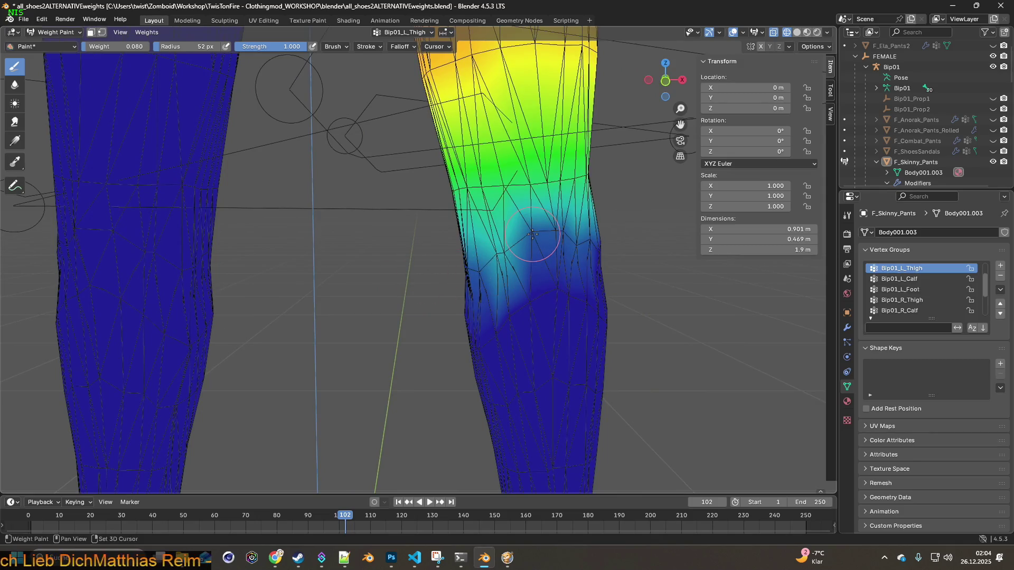
click(917, 301)
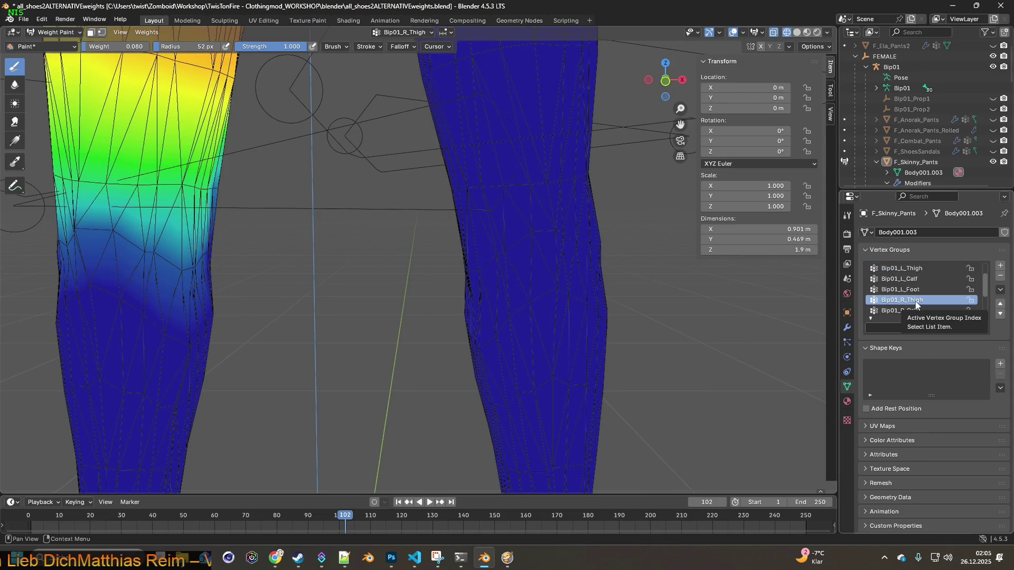
click(918, 270)
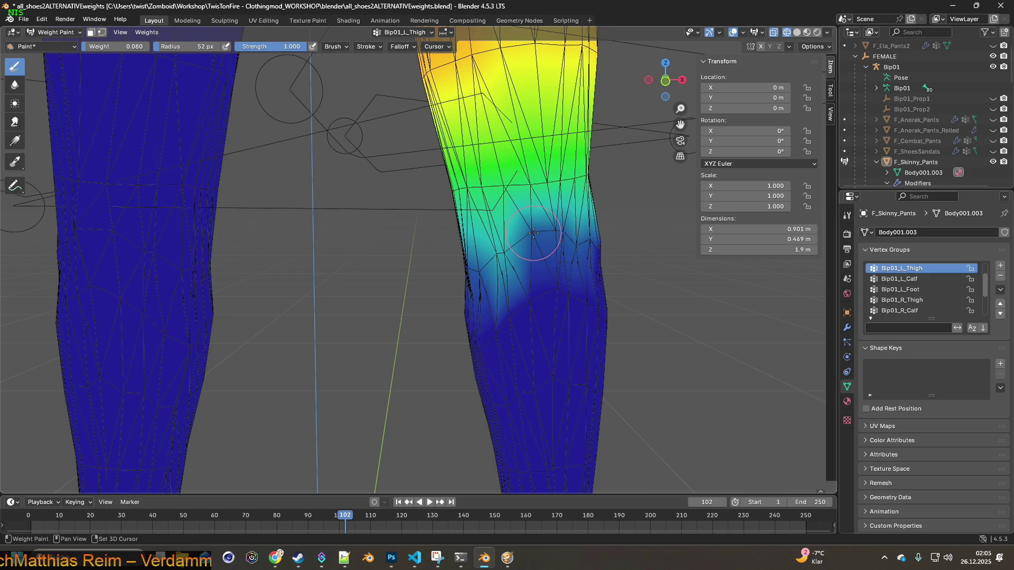
click(904, 300)
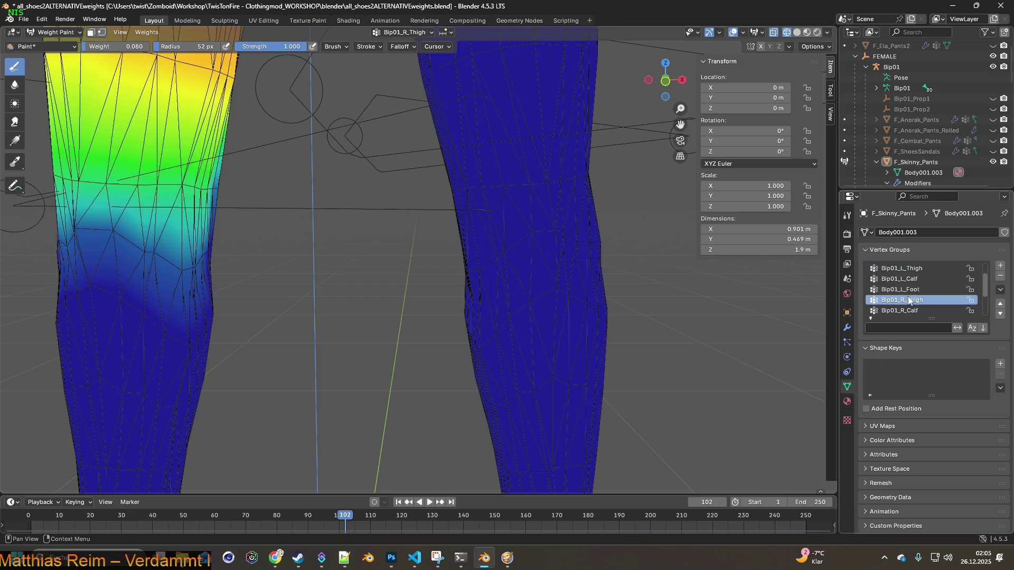
mouse_move(335, 244)
middle_down()
mouse_move(454, 258)
mouse_move(261, 247)
middle_up()
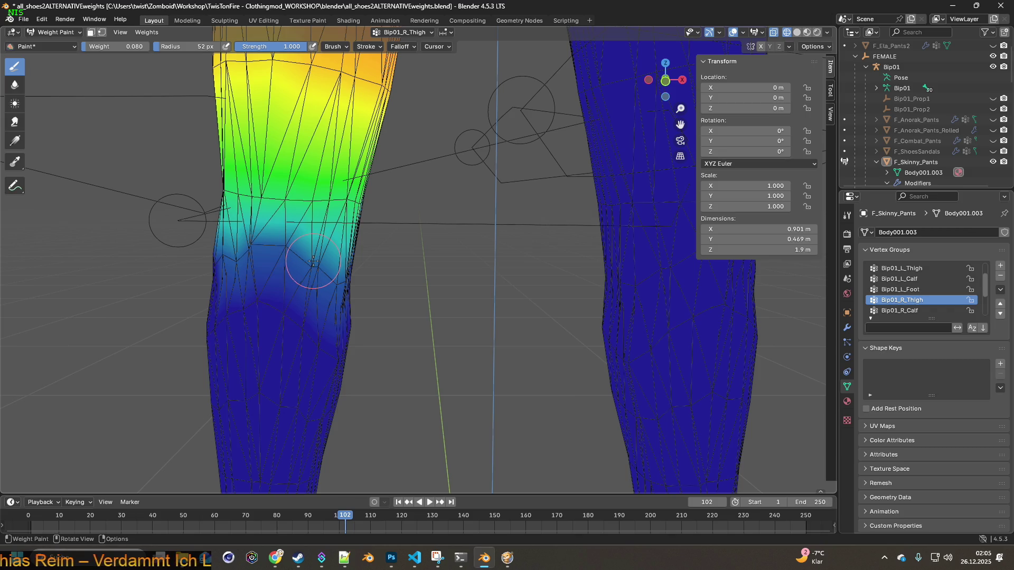
- Export the skinny pants as FBX, check them in-game, then show the Bip01_R_Calf weights
click(24, 19)
mouse_move(41, 179)
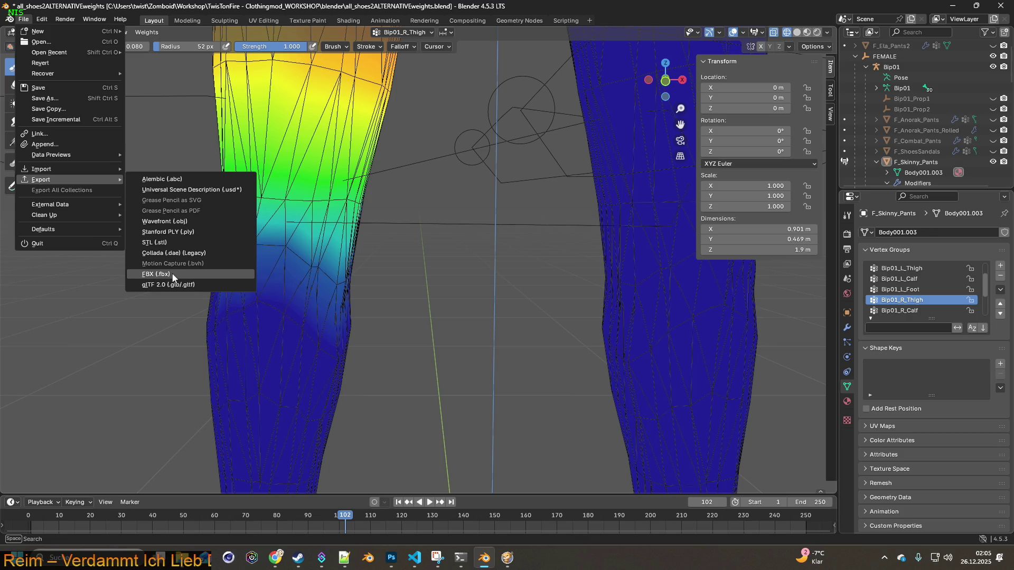
click(173, 276)
click(688, 445)
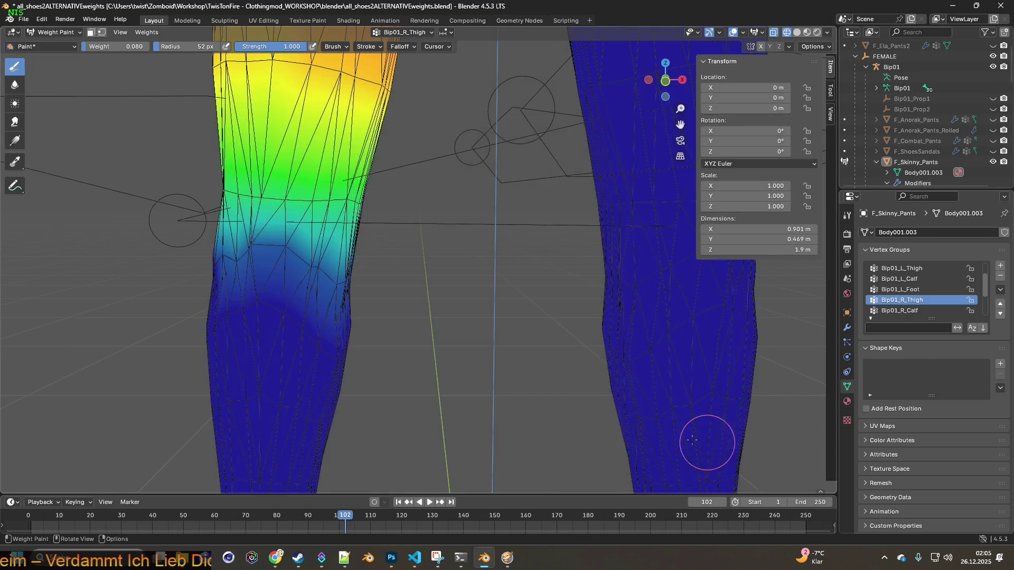
click(506, 558)
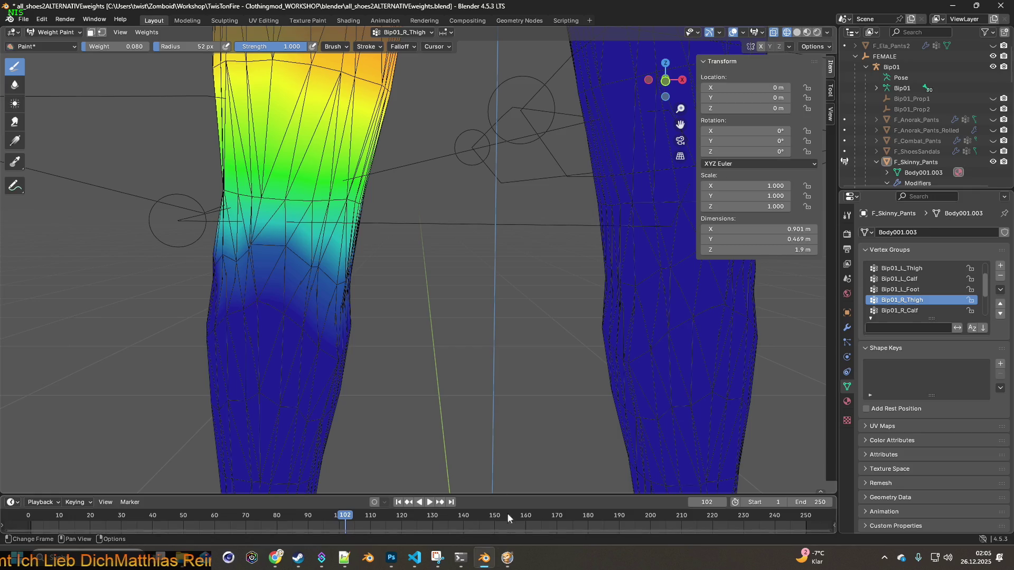
scroll(482, 348, down, 2)
middle_drag(472, 327, 469, 305)
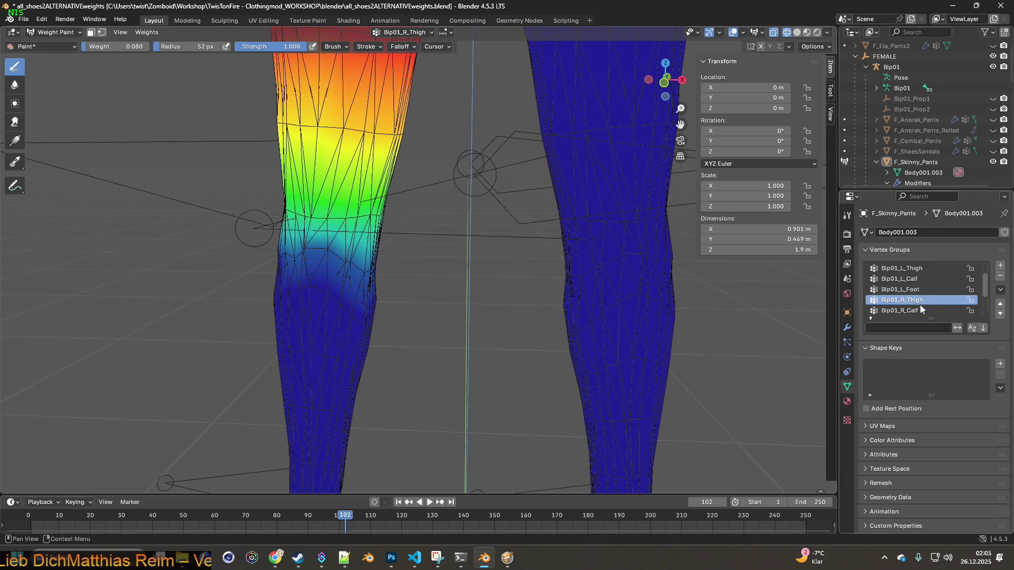
click(918, 310)
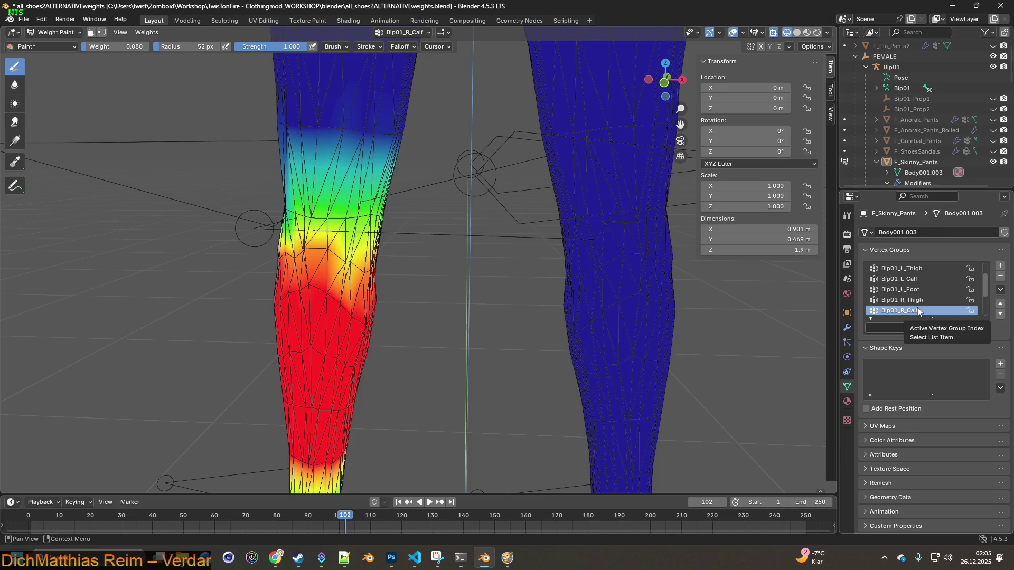
- Compare the left and right calf weights and move in close to the right knee
mouse_move(781, 294)
middle_down()
mouse_move(578, 238)
mouse_move(403, 239)
mouse_move(456, 256)
middle_up()
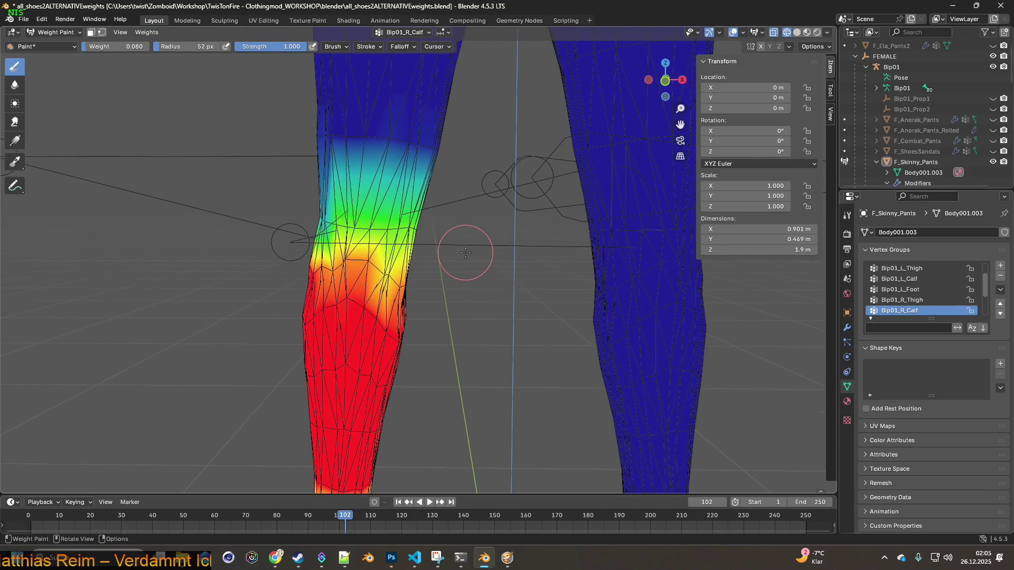
scroll(451, 249, up, 1)
scroll(474, 256, up, 2)
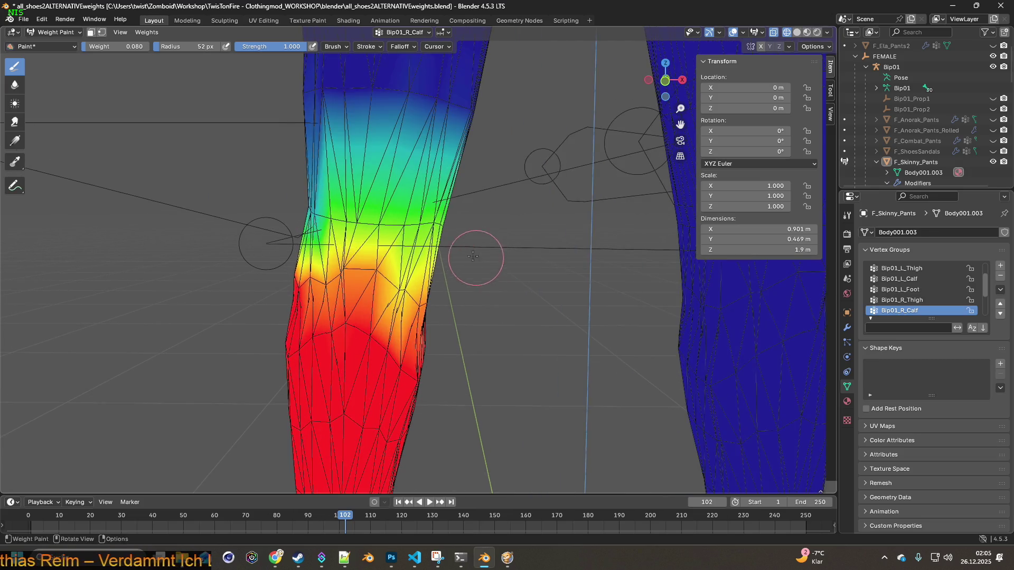
click(899, 279)
middle_drag(633, 286, 372, 293)
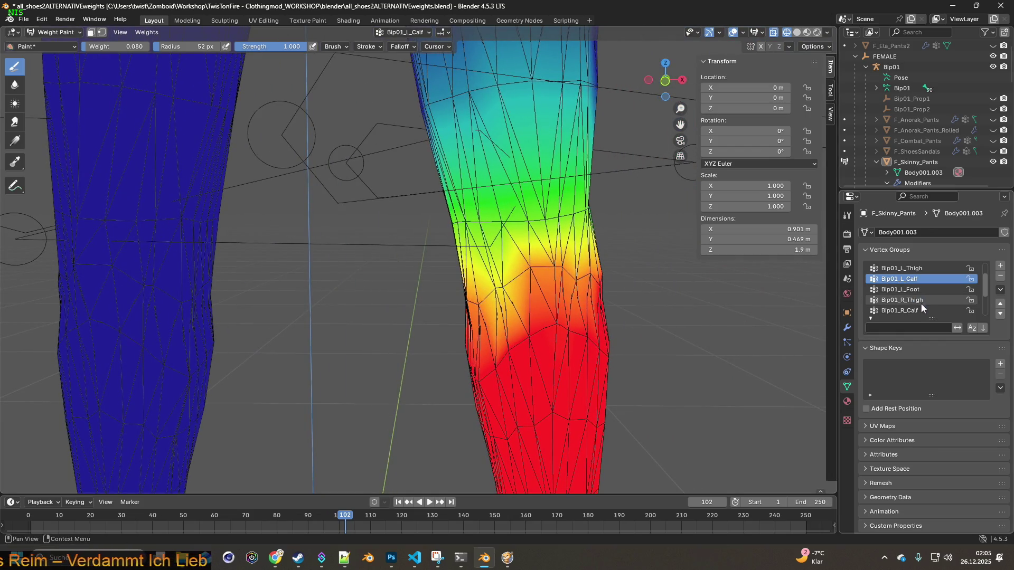
click(920, 310)
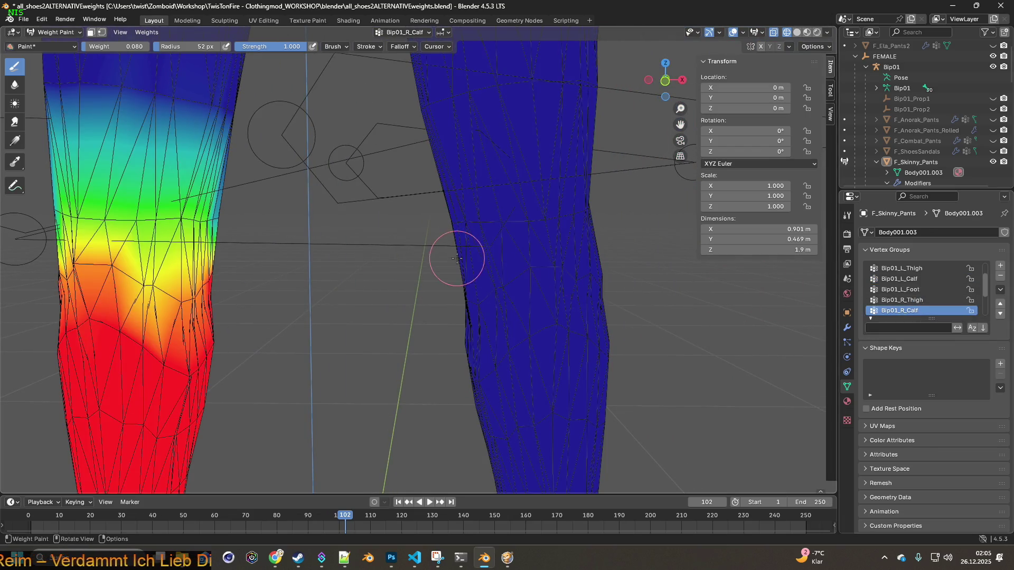
middle_drag(458, 258, 470, 258)
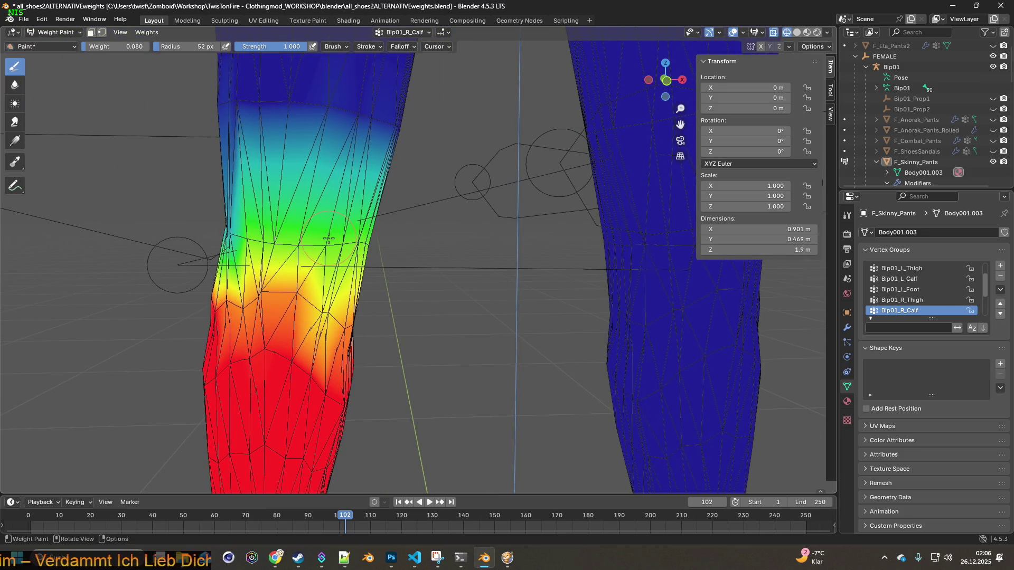
scroll(341, 213, up, 1)
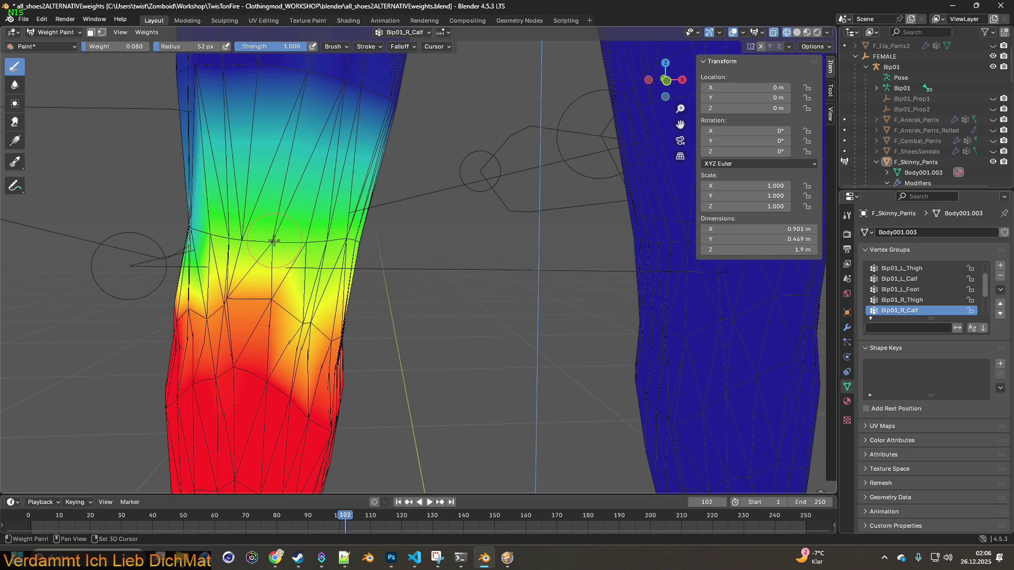
middle_drag(274, 240, 190, 230)
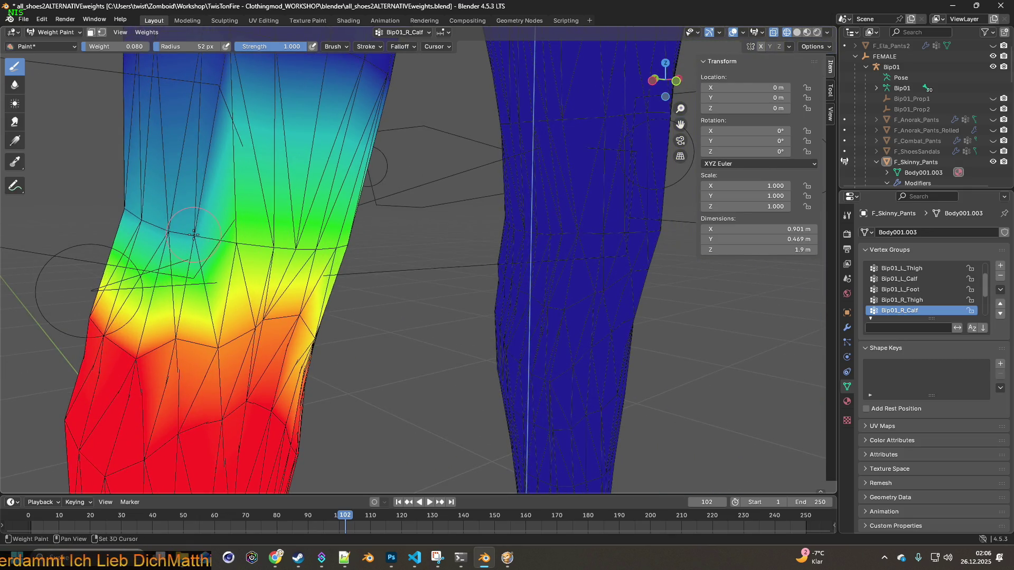
- Paint the Bip01_R_Calf weights above the right knee down toward blue
drag(194, 234, 267, 242)
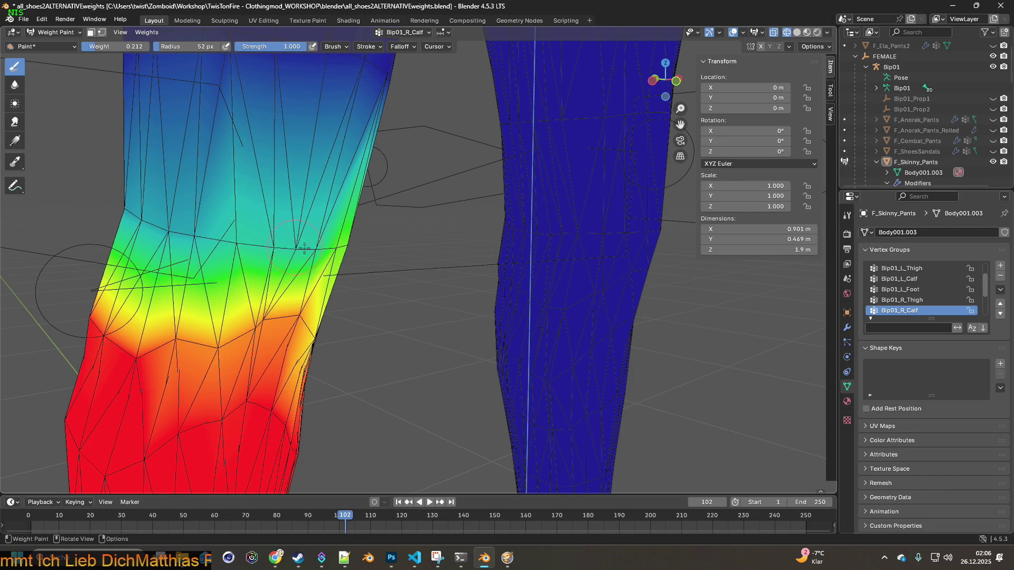
middle_drag(267, 242, 294, 244)
drag(293, 244, 336, 239)
middle_drag(336, 239, 362, 241)
mouse_move(405, 243)
mouse_down()
mouse_move(429, 245)
mouse_move(313, 238)
mouse_up()
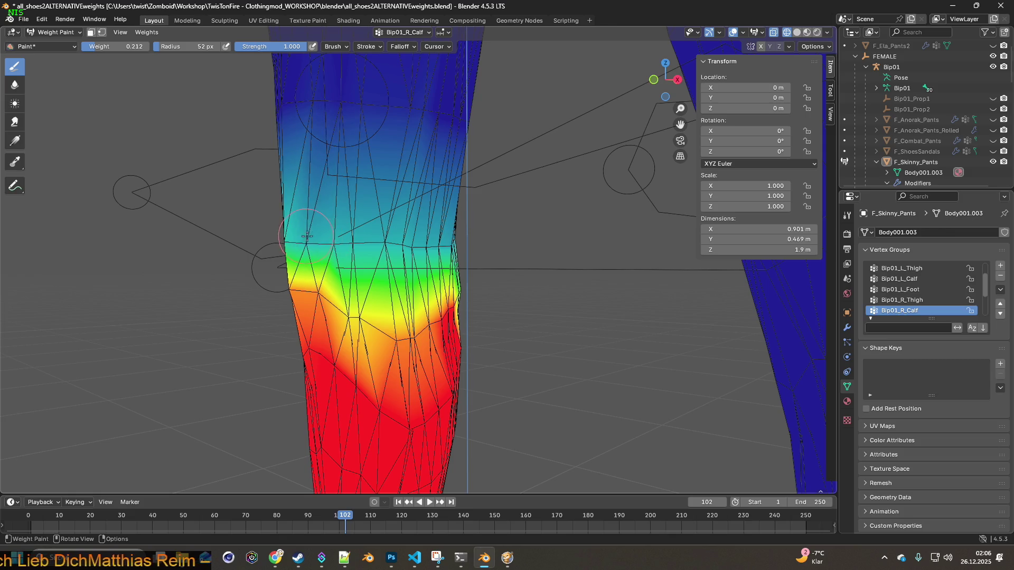
middle_drag(313, 238, 407, 240)
mouse_move(269, 230)
mouse_down()
mouse_move(238, 175)
mouse_move(206, 228)
mouse_up()
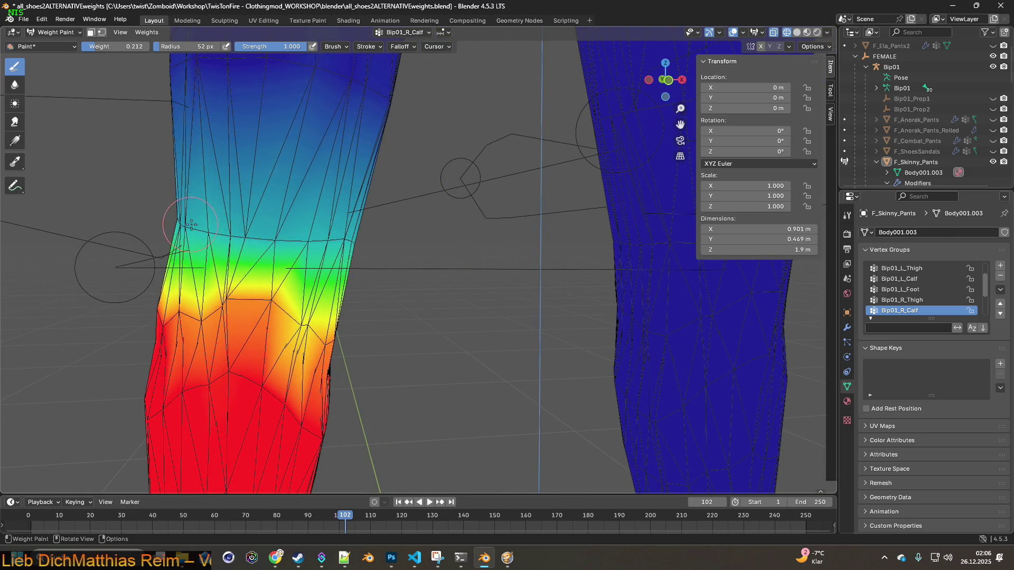
scroll(326, 238, down, 2)
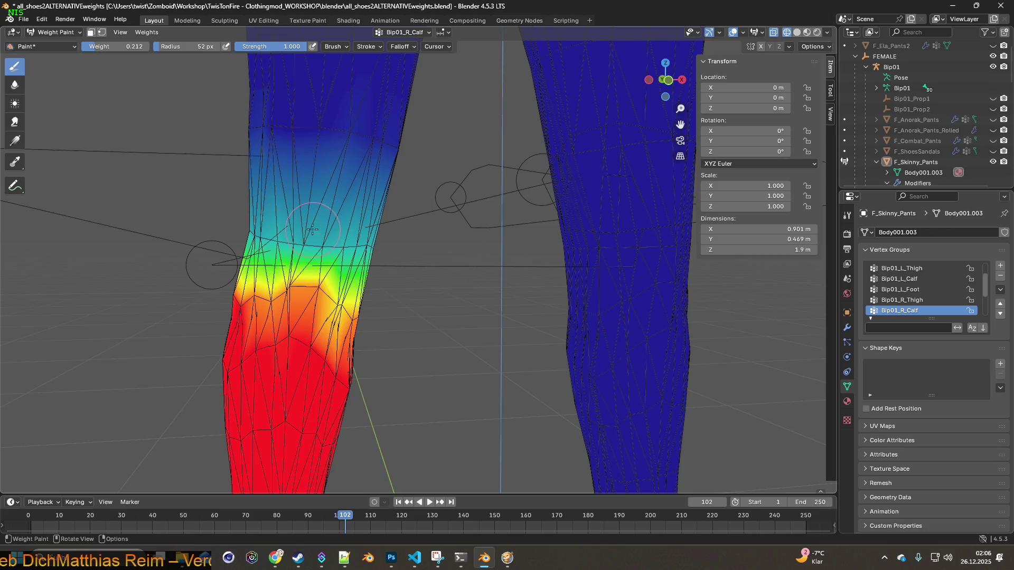
- Re-export the pants over F_Skinny_Pants.fbx and switch to the game
click(24, 19)
mouse_move(41, 180)
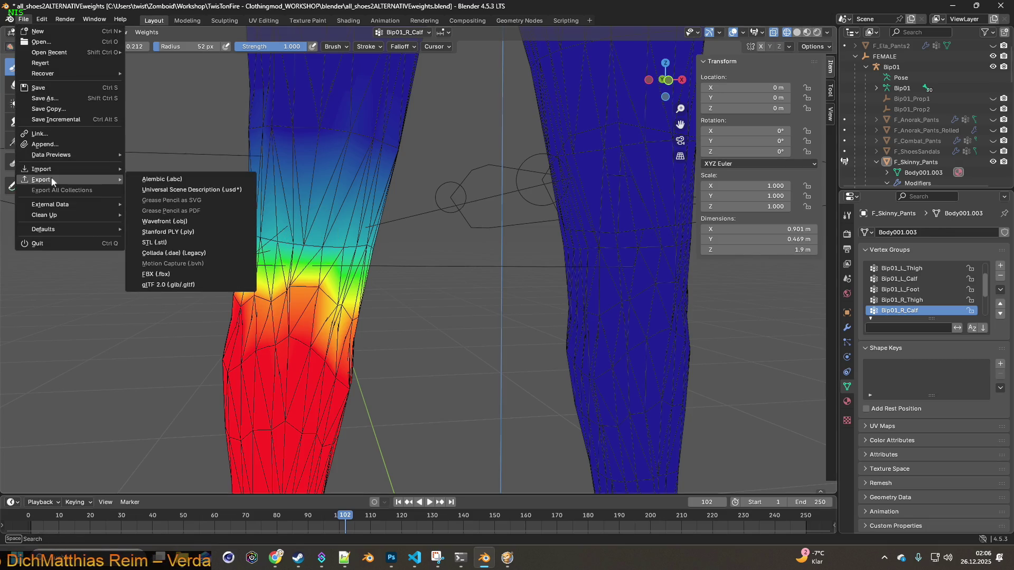
click(158, 274)
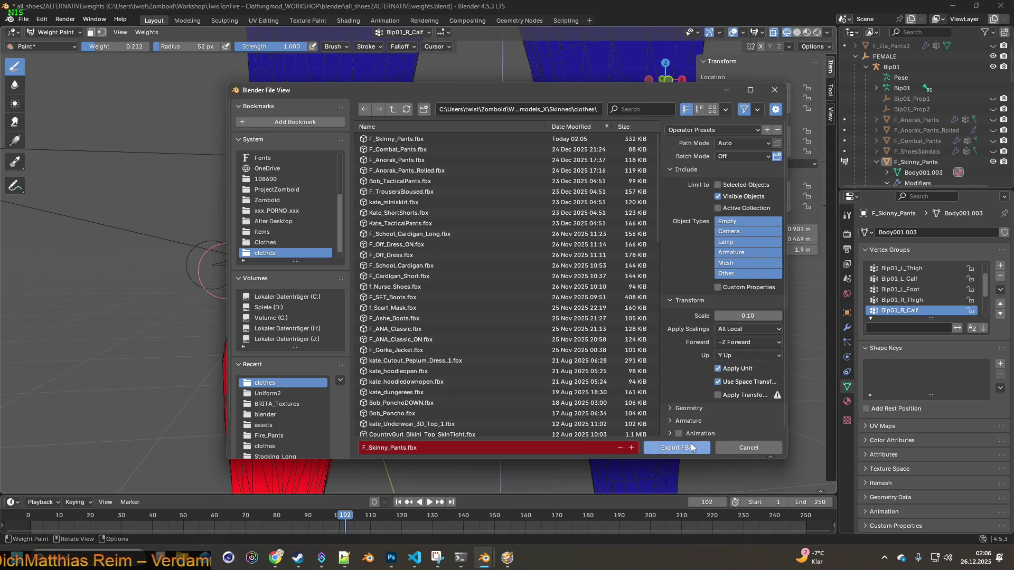
click(665, 444)
click(507, 557)
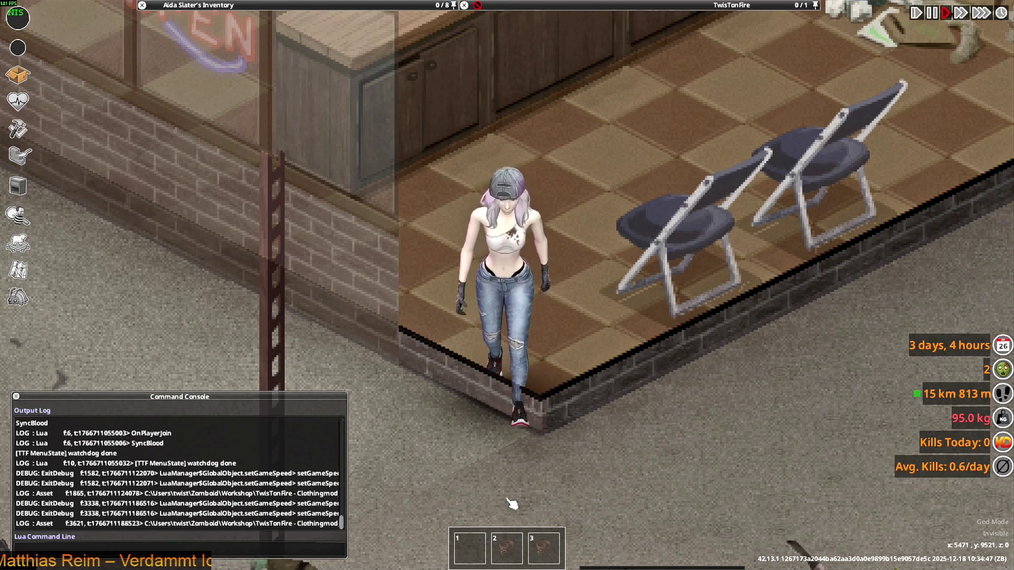
- Walk the character over the low wall into and out of the store in the jeans
key(s)
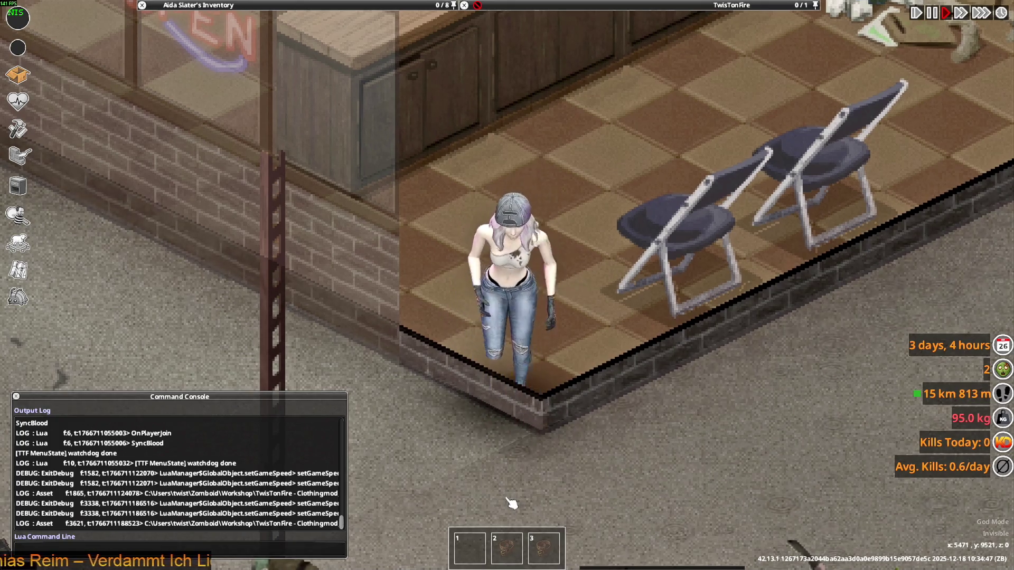
key(e)
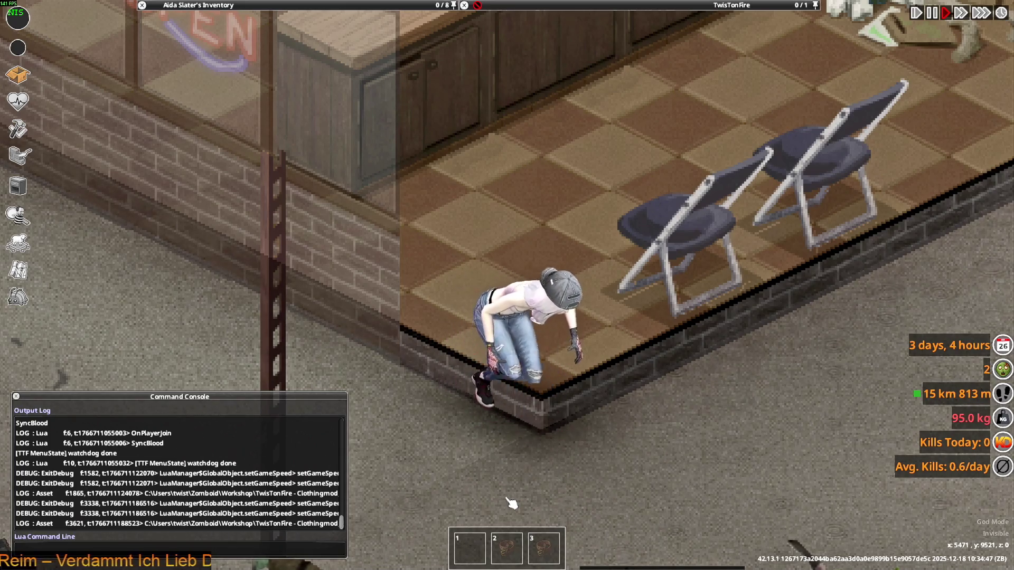
key(w)
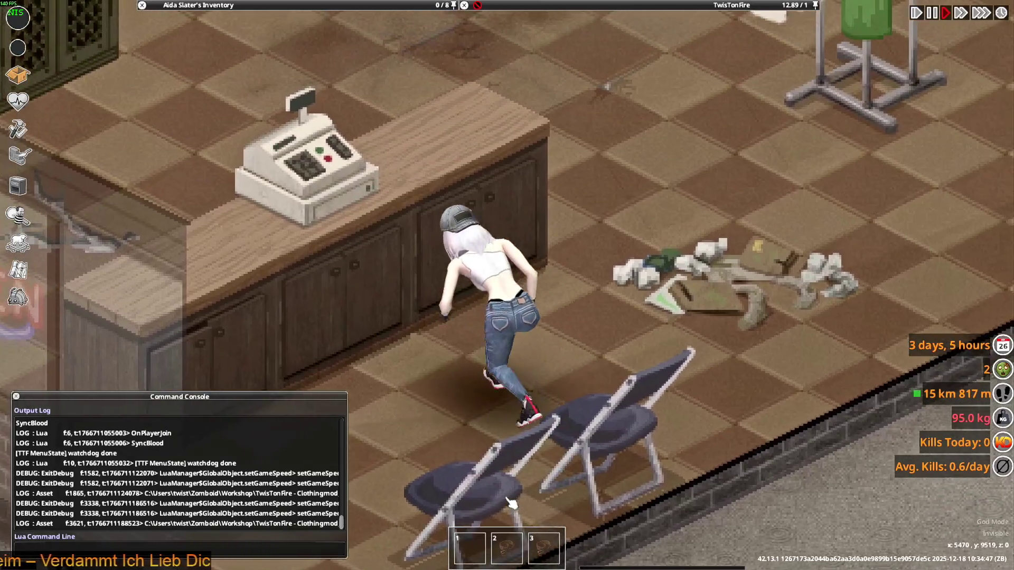
key(s)
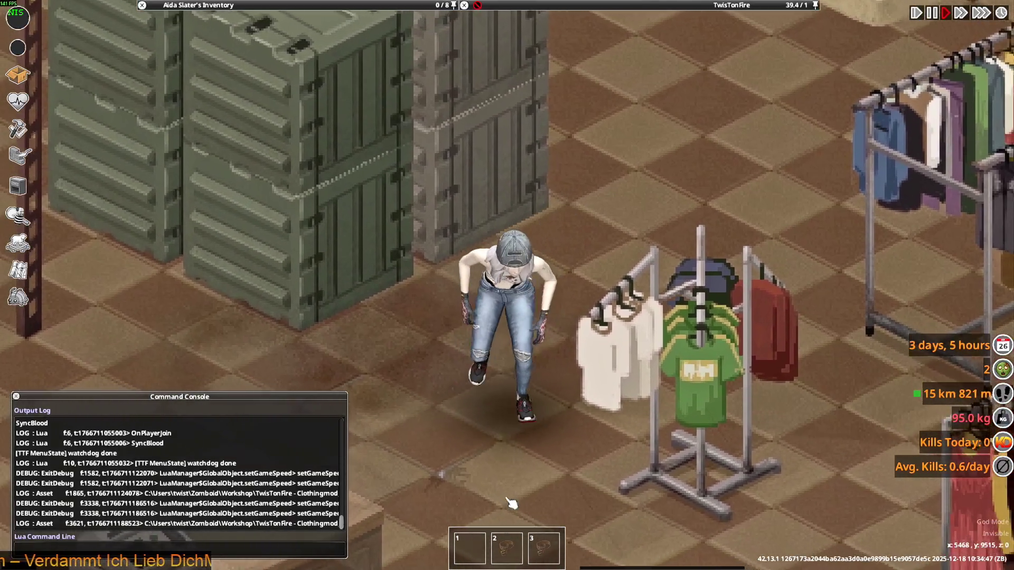
key(a)
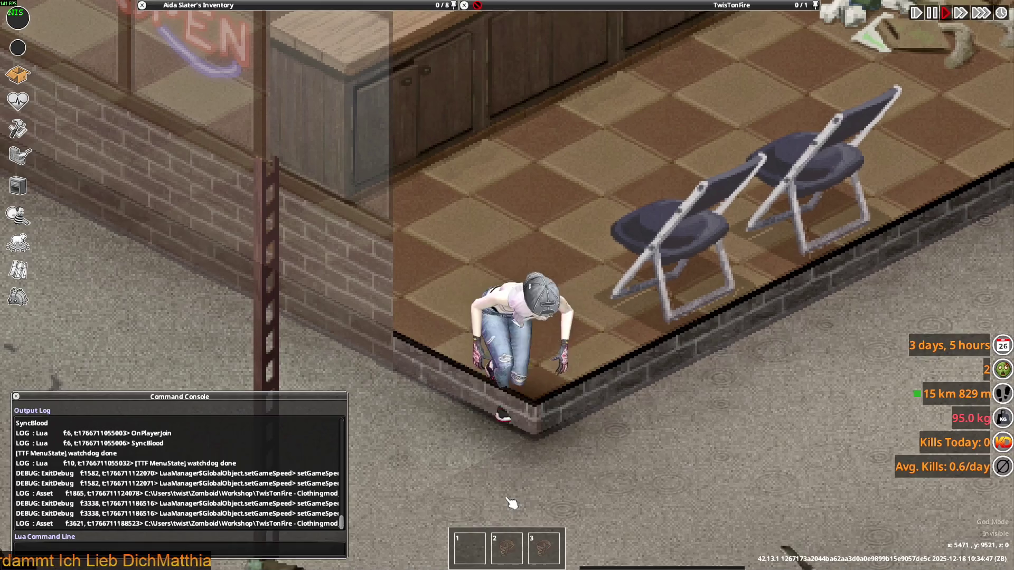
key(w)
key(w)
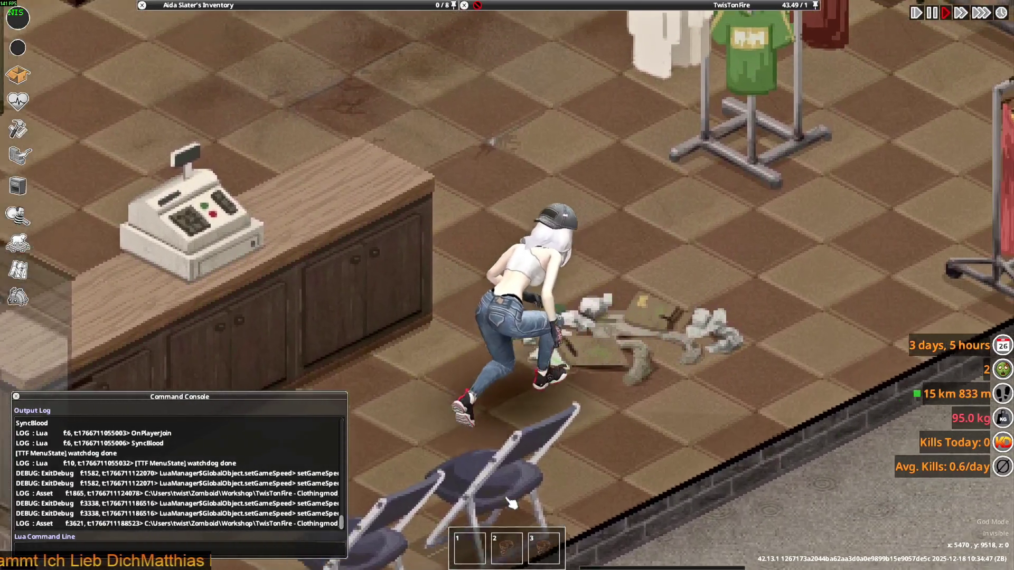
- Walk past the chairs and register counter to the green crates, then face the camera
key(s)
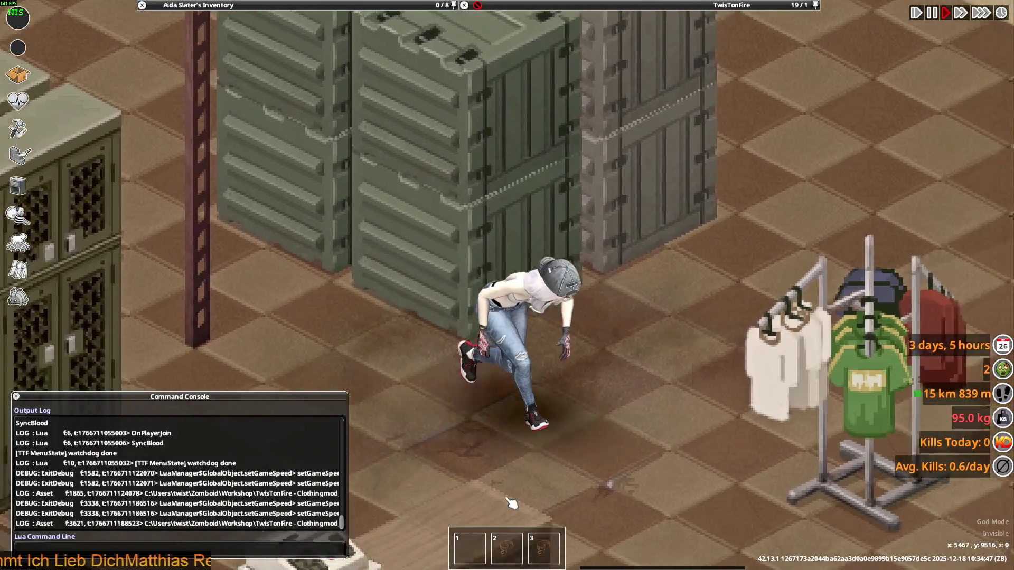
key(a)
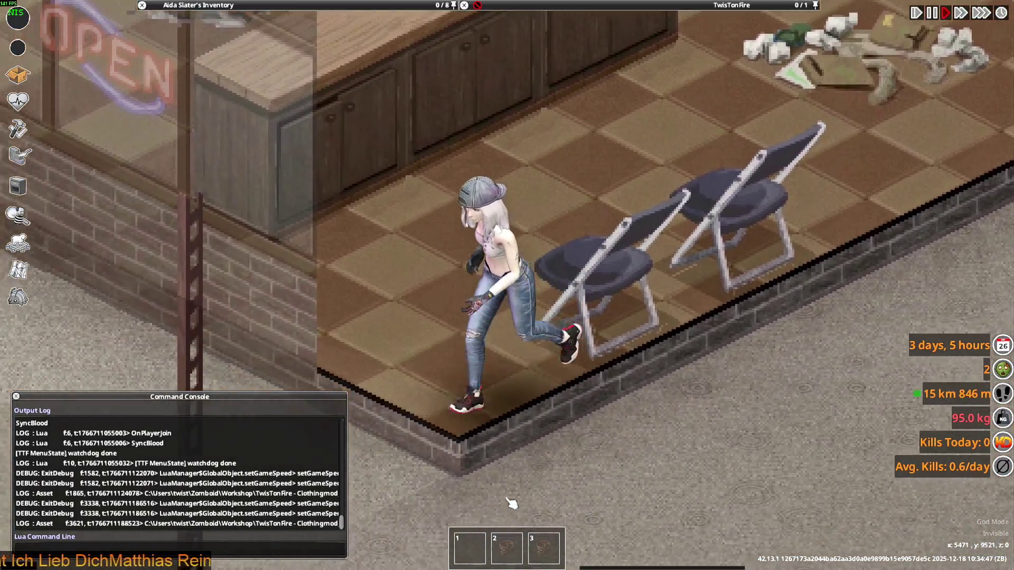
key(w)
key(d)
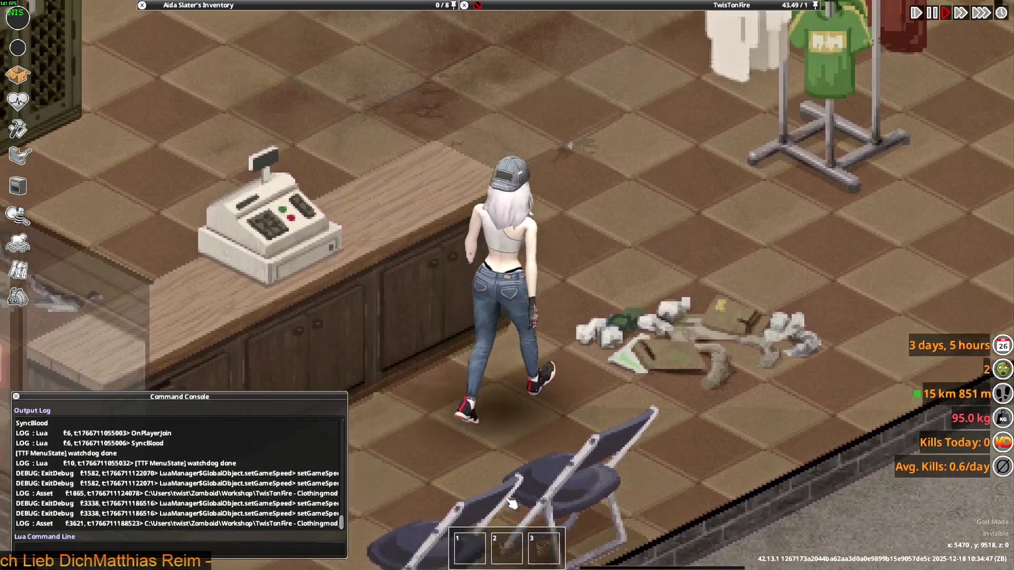
key(s)
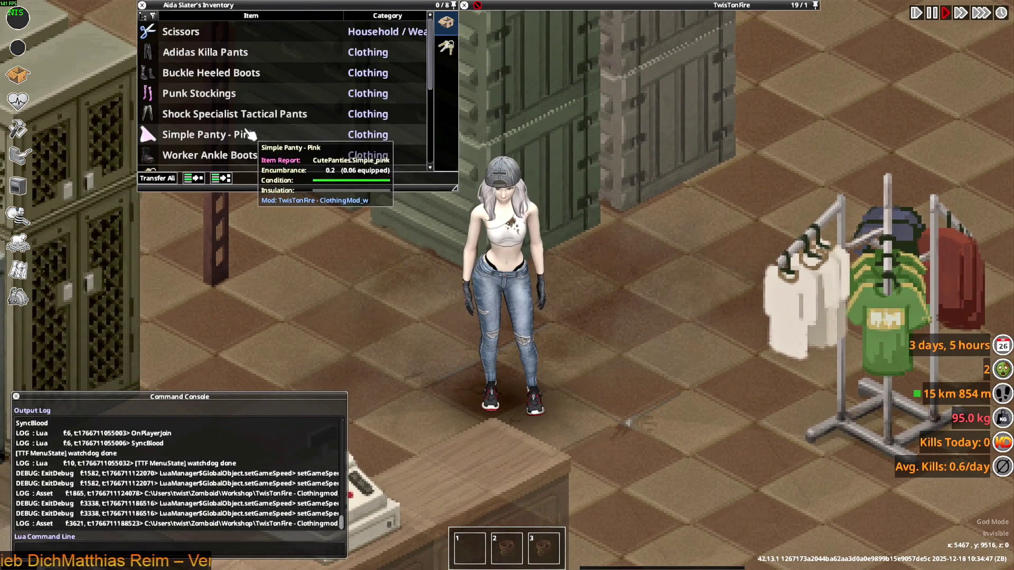
scroll(251, 134, down, 3)
scroll(251, 135, down, 4)
scroll(248, 137, down, 1)
scroll(238, 143, up, 6)
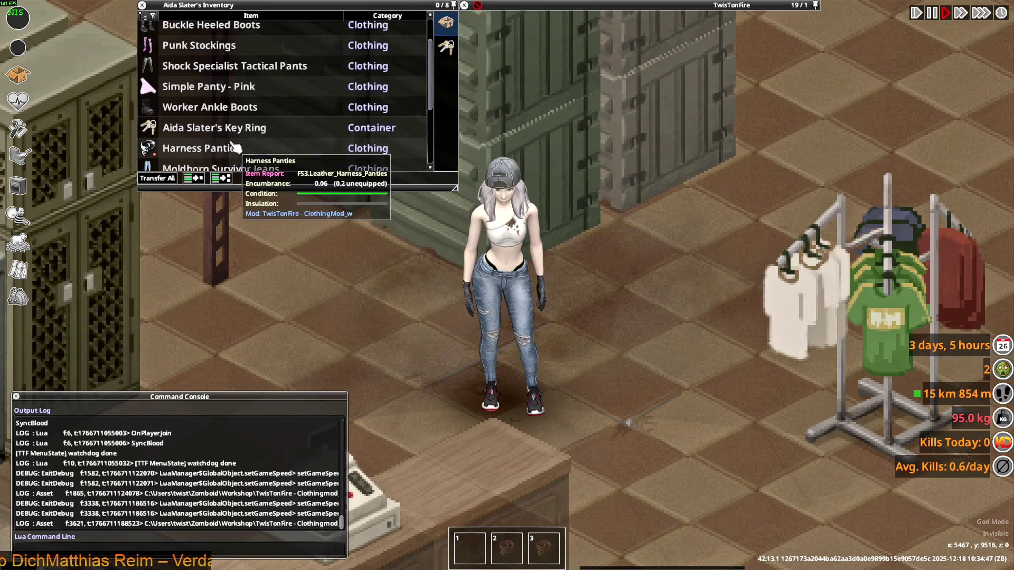
scroll(231, 151, up, 2)
- Wear the Shock Specialist Tactical Pants, walk to the wall corner, then bring Blender forward
right_click(199, 115)
click(218, 140)
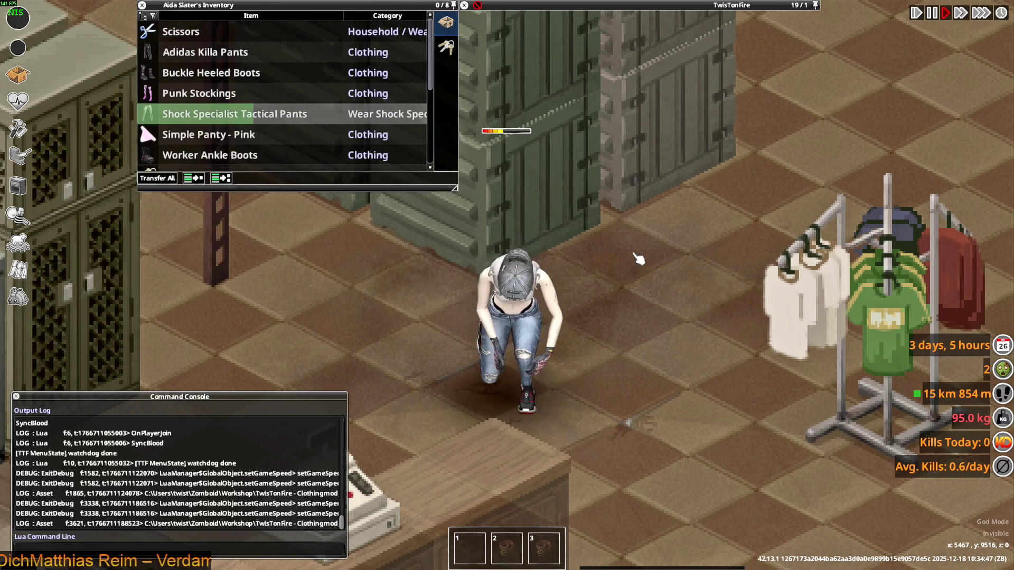
key(s)
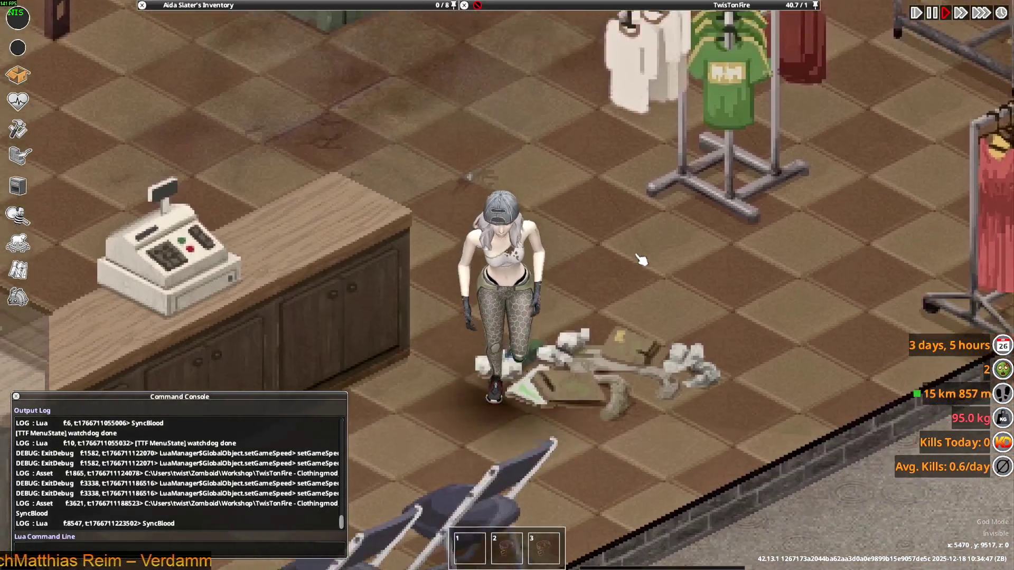
key(s)
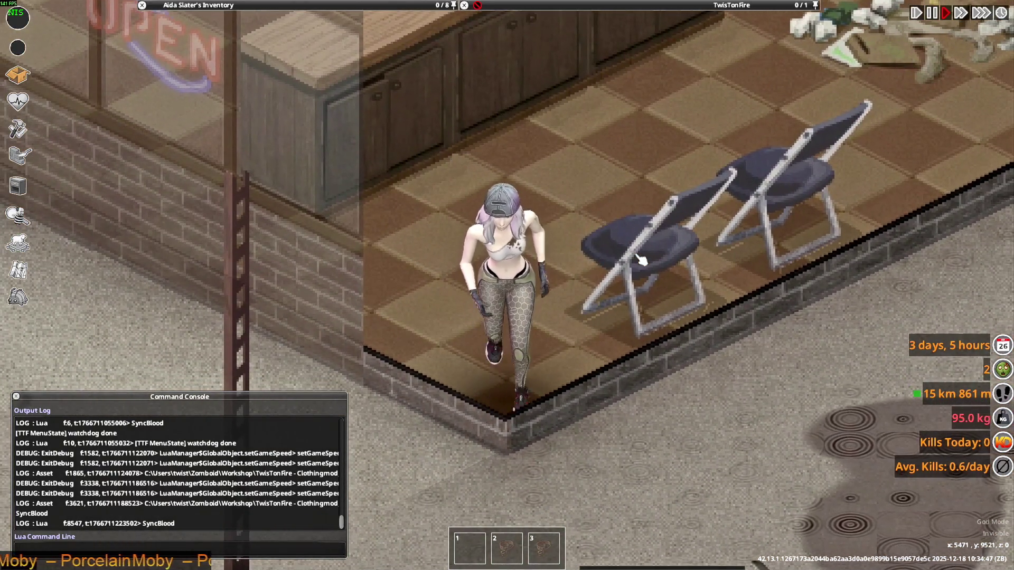
key(s)
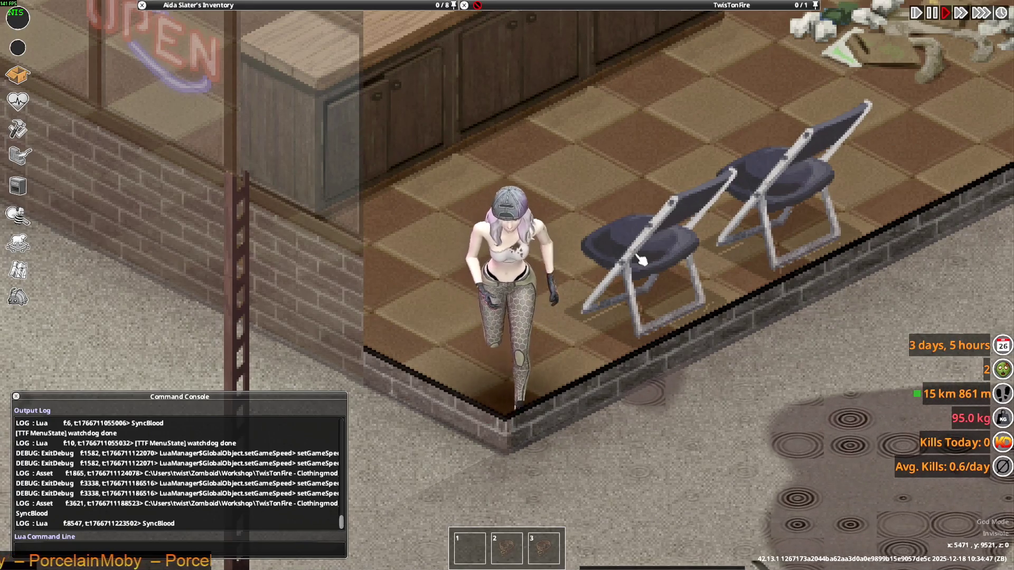
key(alt+Tab)
middle_drag(636, 254, 458, 246)
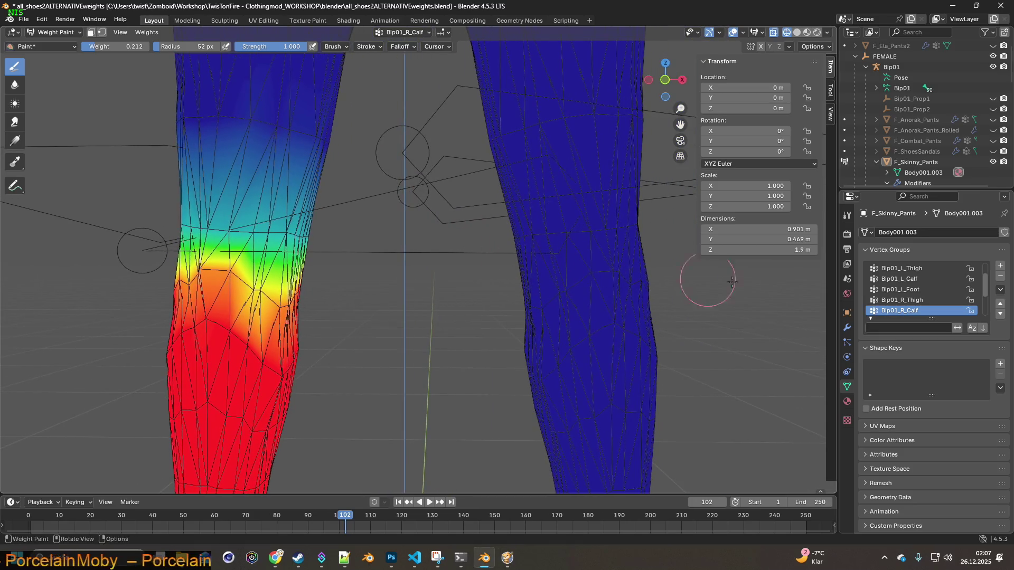
- Compare the calf groups, then paint low Bip01_L_Calf weight over the upper left calf
click(915, 279)
click(911, 311)
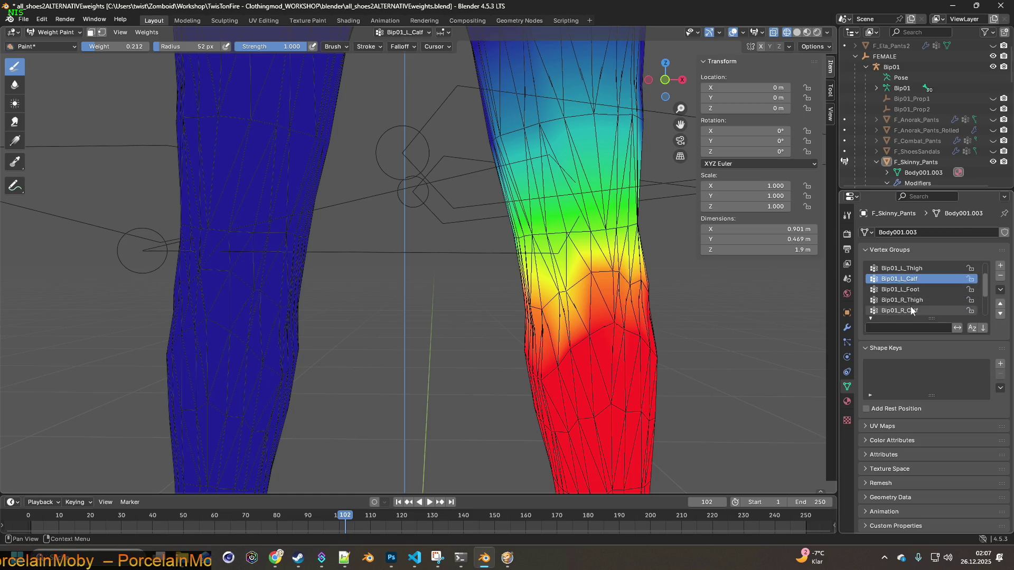
click(909, 281)
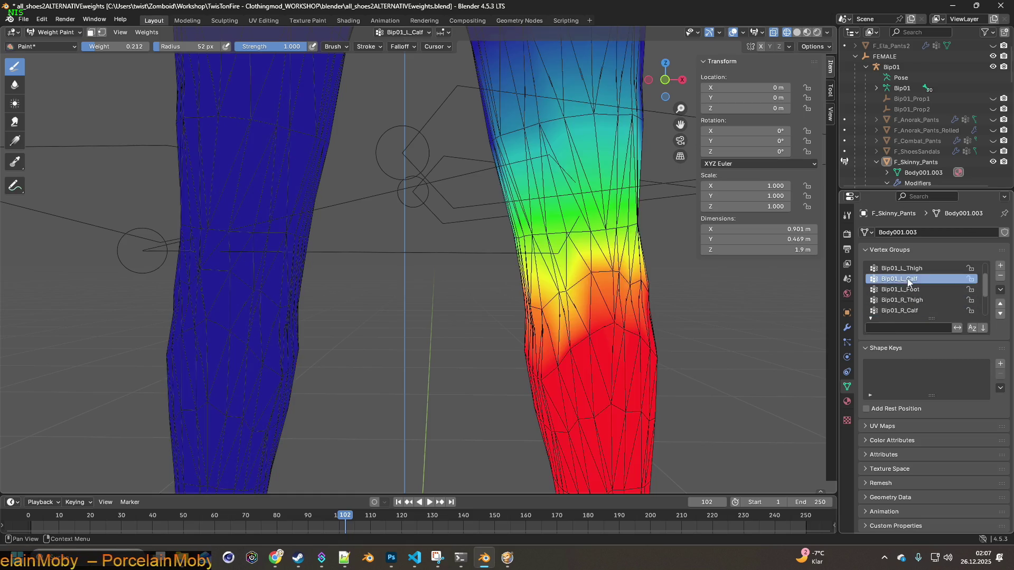
click(911, 311)
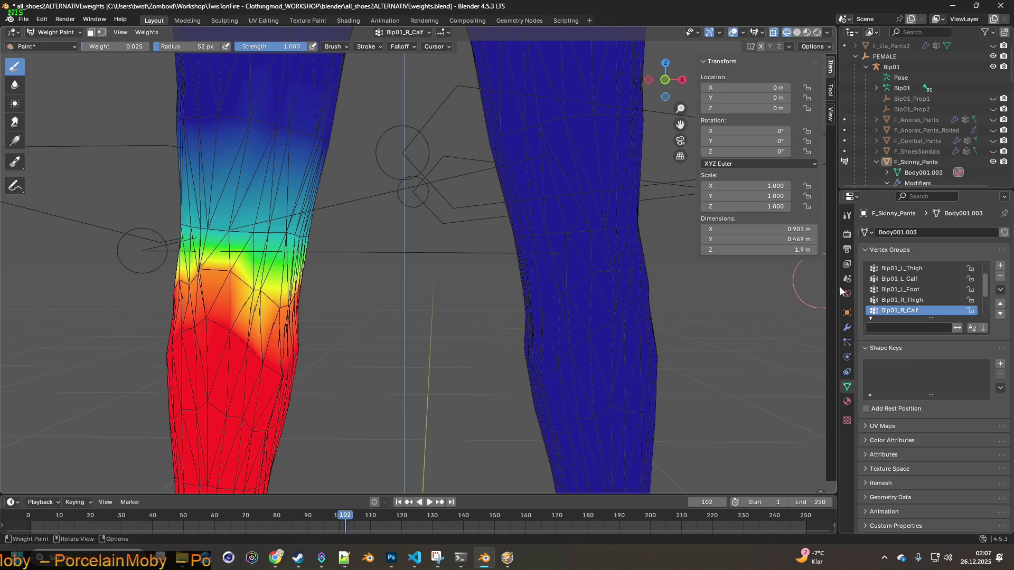
click(907, 279)
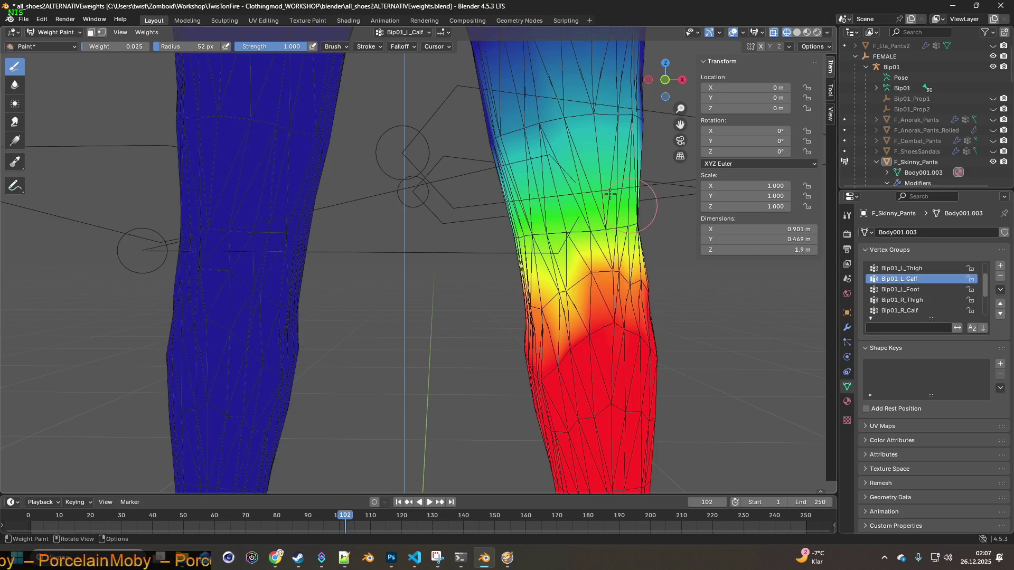
mouse_move(508, 137)
mouse_down()
mouse_move(595, 116)
mouse_move(638, 118)
mouse_up()
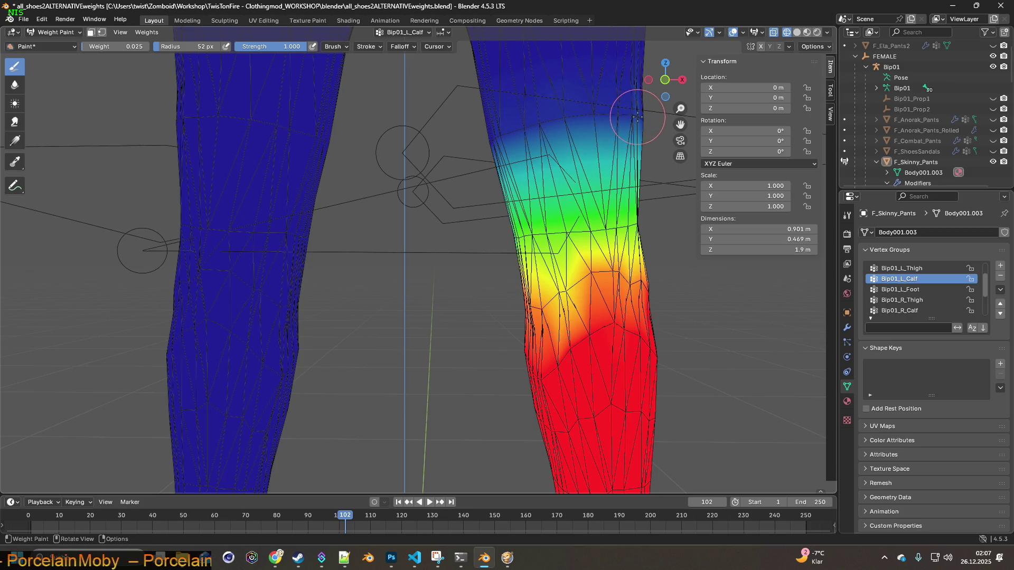
- Check the result against the right calf, left thigh and left calf weights
click(900, 309)
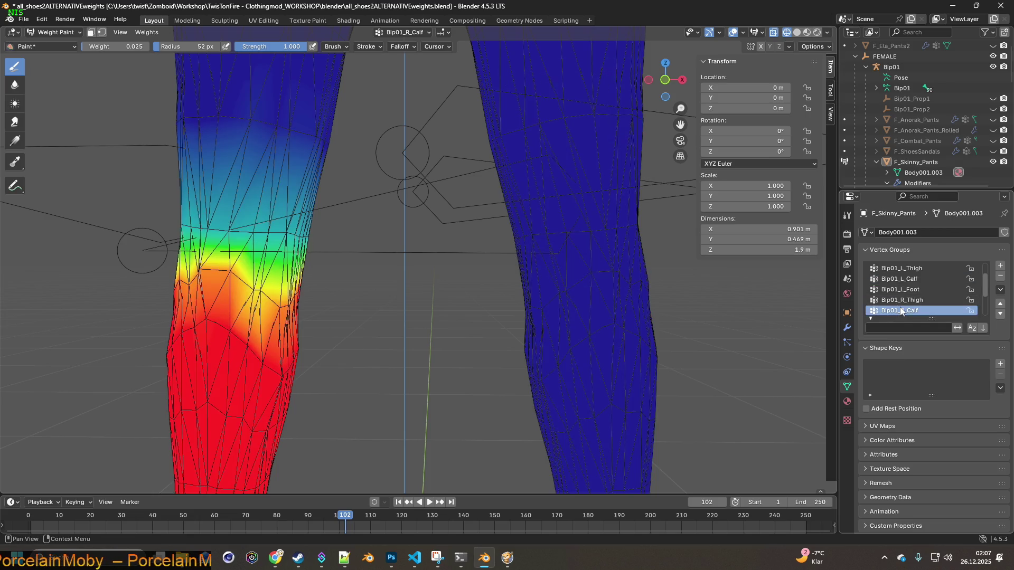
click(907, 268)
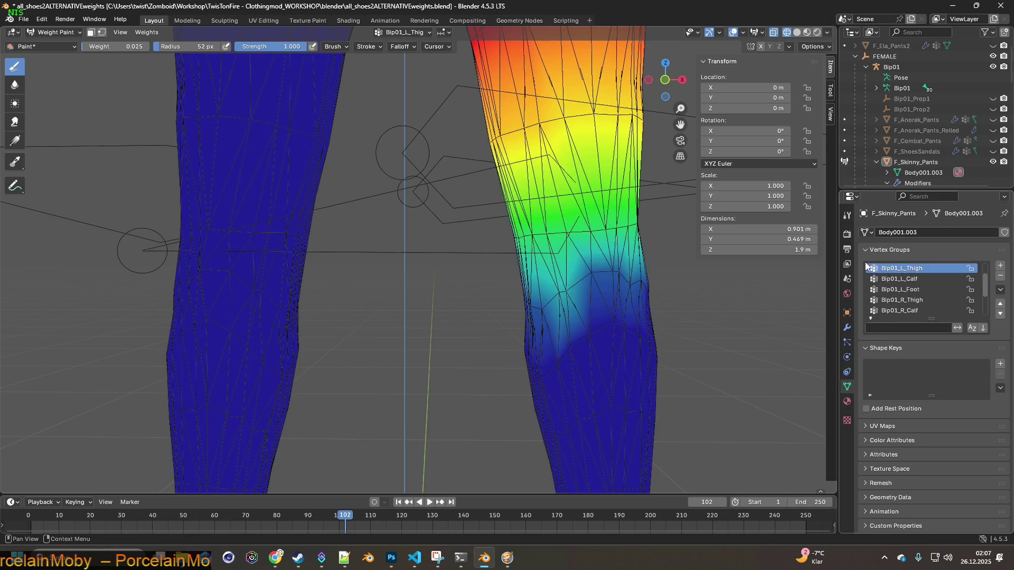
click(915, 279)
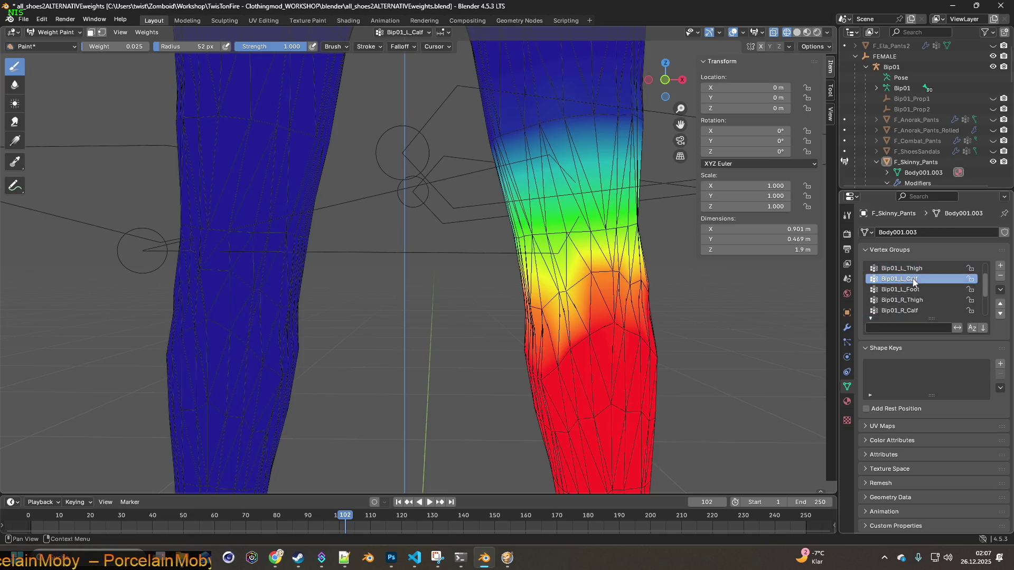
click(916, 309)
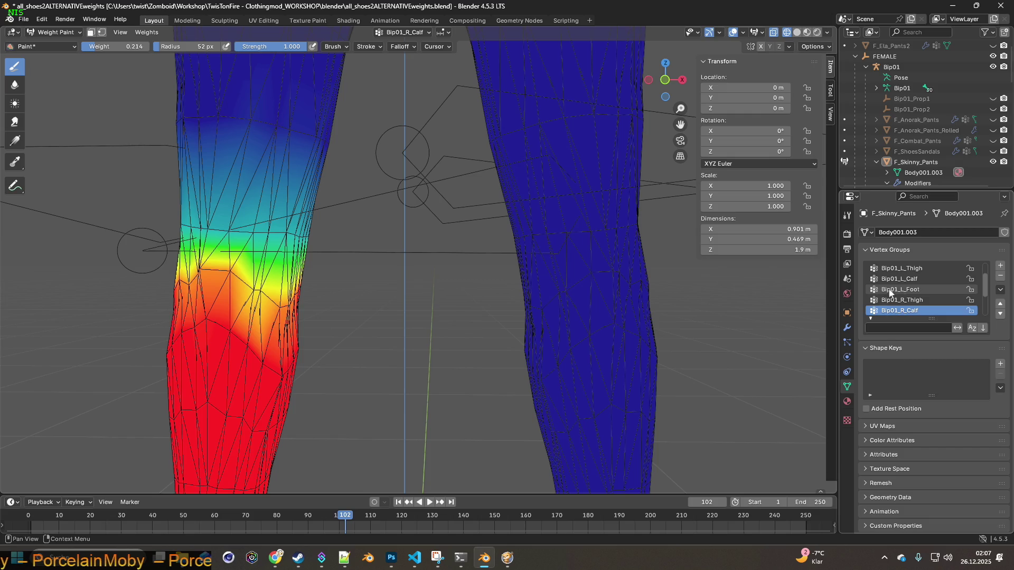
- Lower the Bip01_L_Calf weights along the left knee edge and inspect from several angles
click(902, 279)
middle_drag(553, 241, 563, 240)
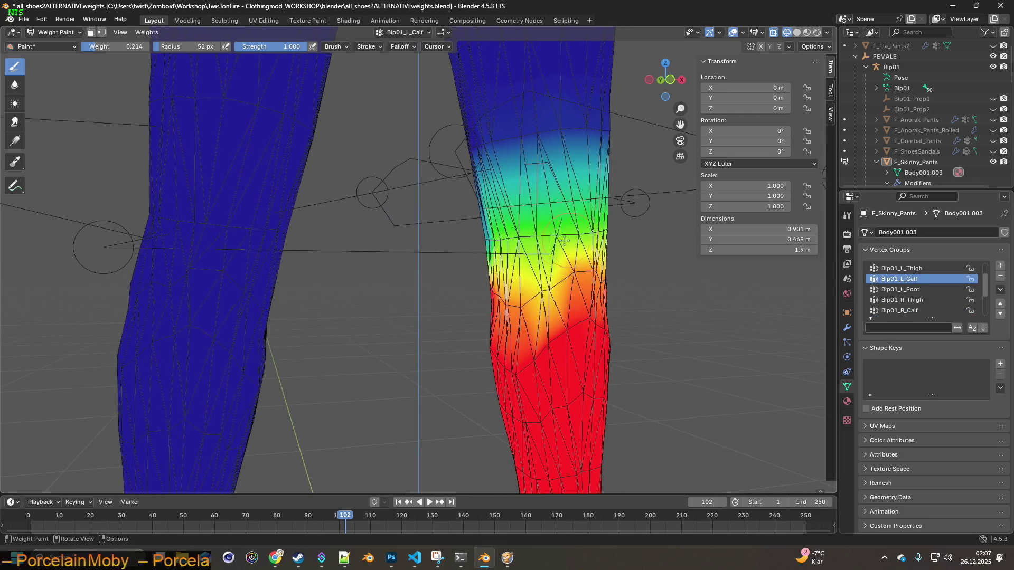
drag(491, 237, 508, 237)
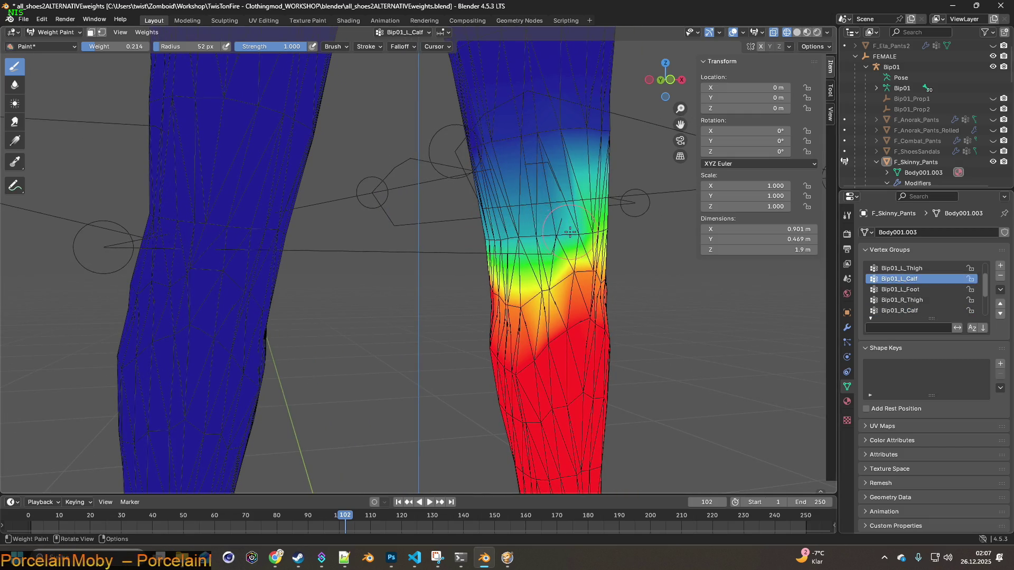
middle_drag(569, 231, 561, 226)
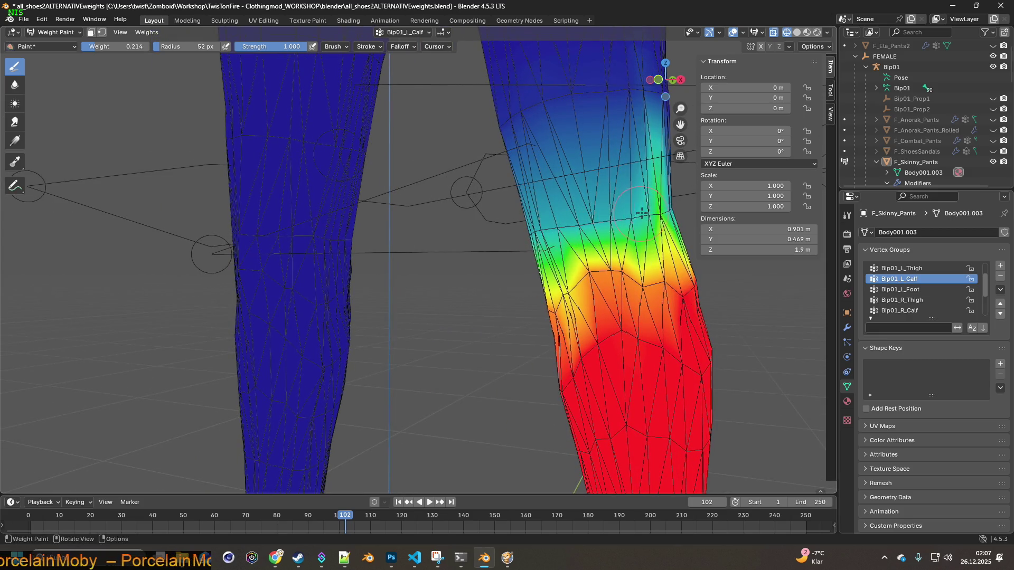
middle_drag(666, 208, 648, 208)
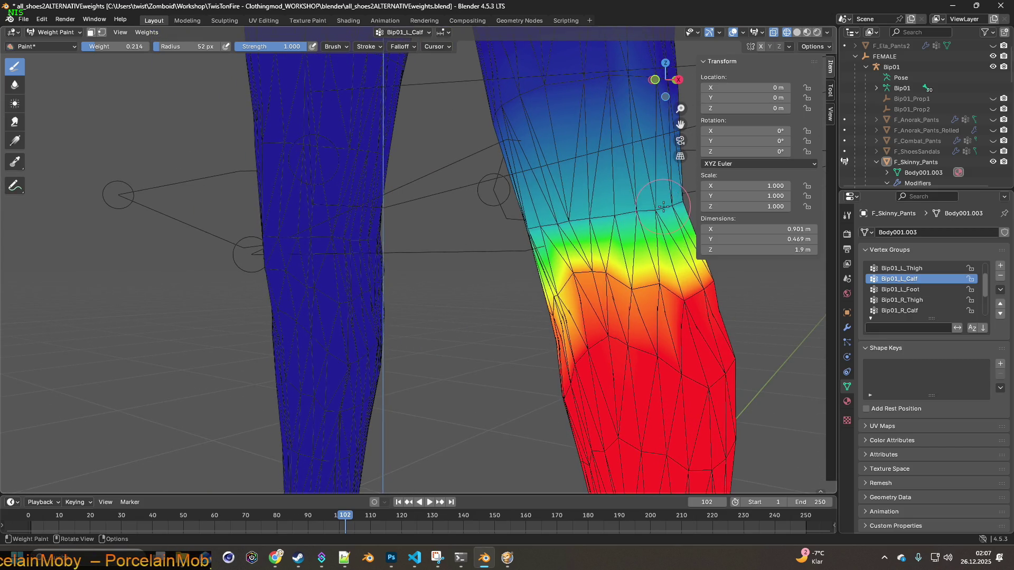
scroll(650, 208, down, 3)
scroll(584, 217, down, 3)
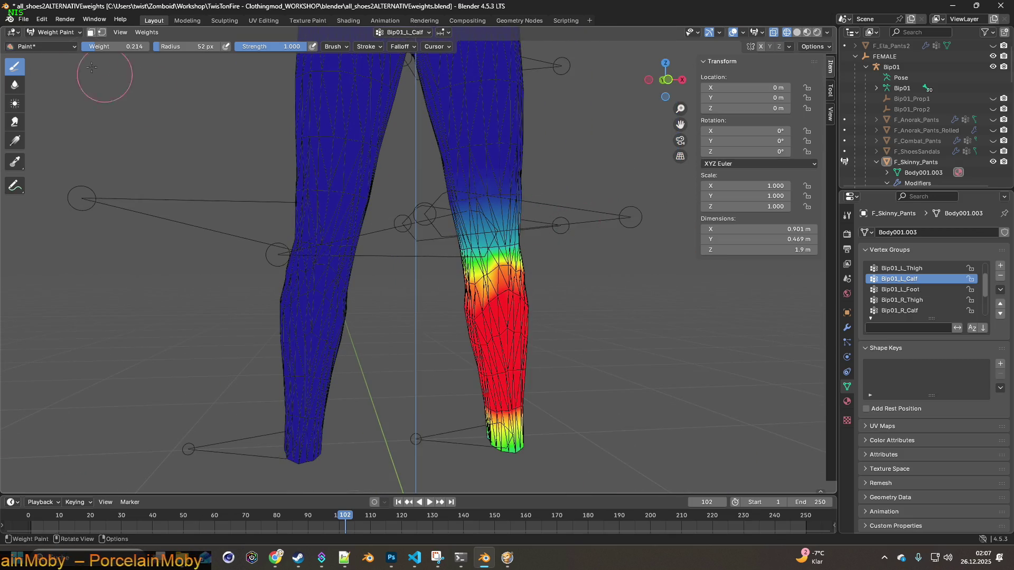
- Re-export the skinny pants as FBX via File > Export and switch back to Project Zomboid
click(25, 20)
mouse_move(42, 179)
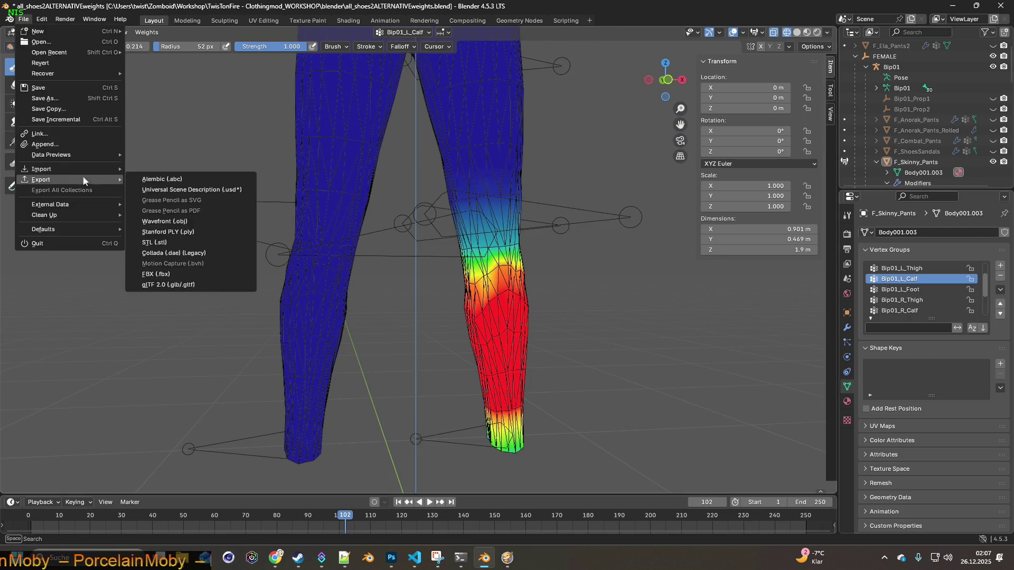
click(179, 274)
click(666, 448)
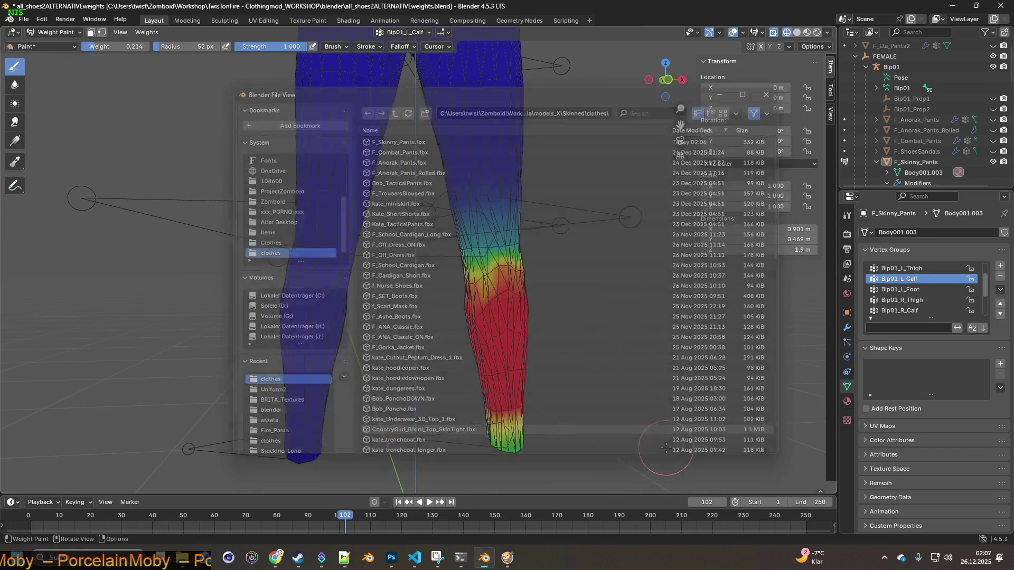
click(507, 558)
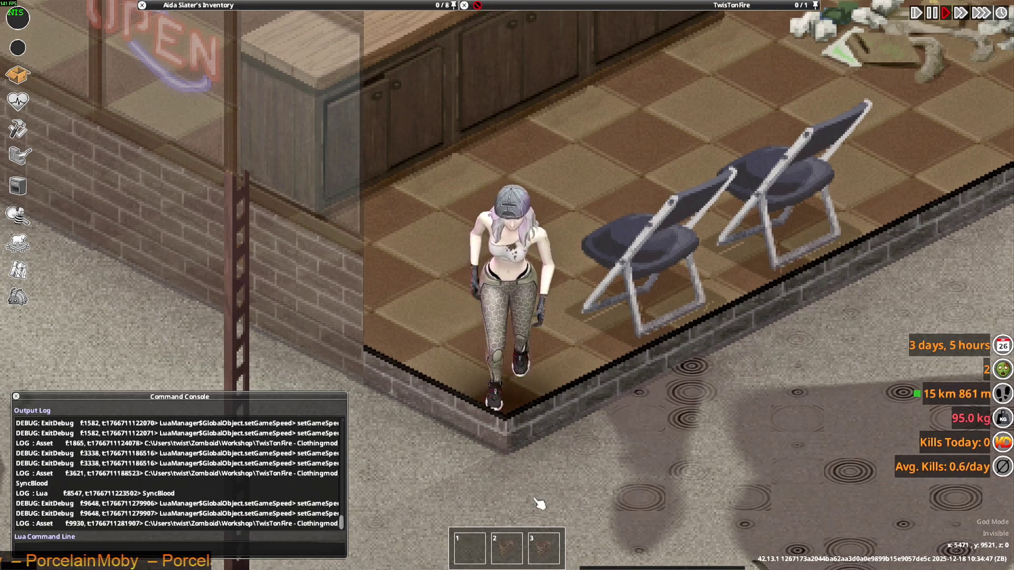
- Run and walk the character around the shop floor, past the clothing racks and storefront chairs
key(a)
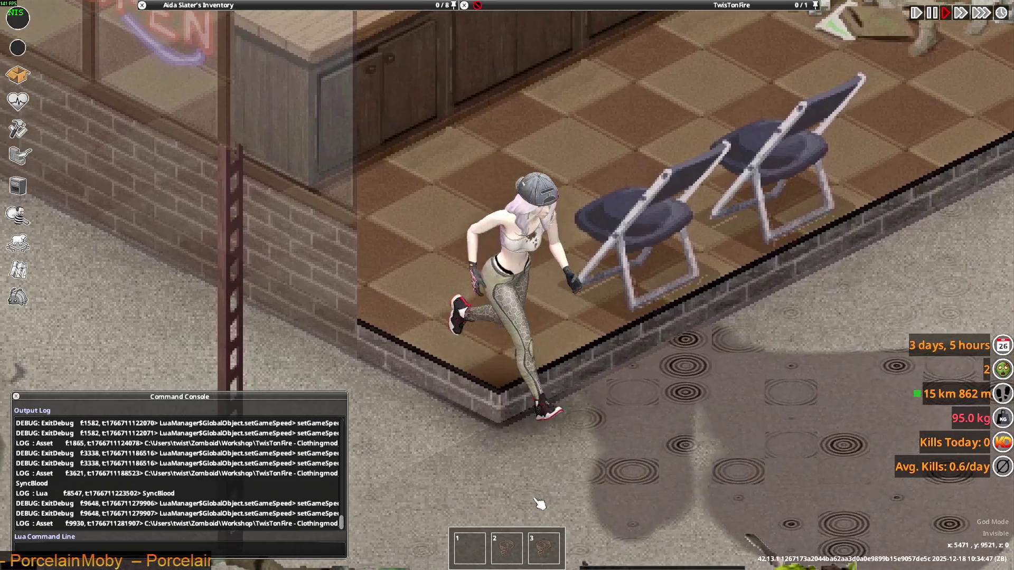
key(s)
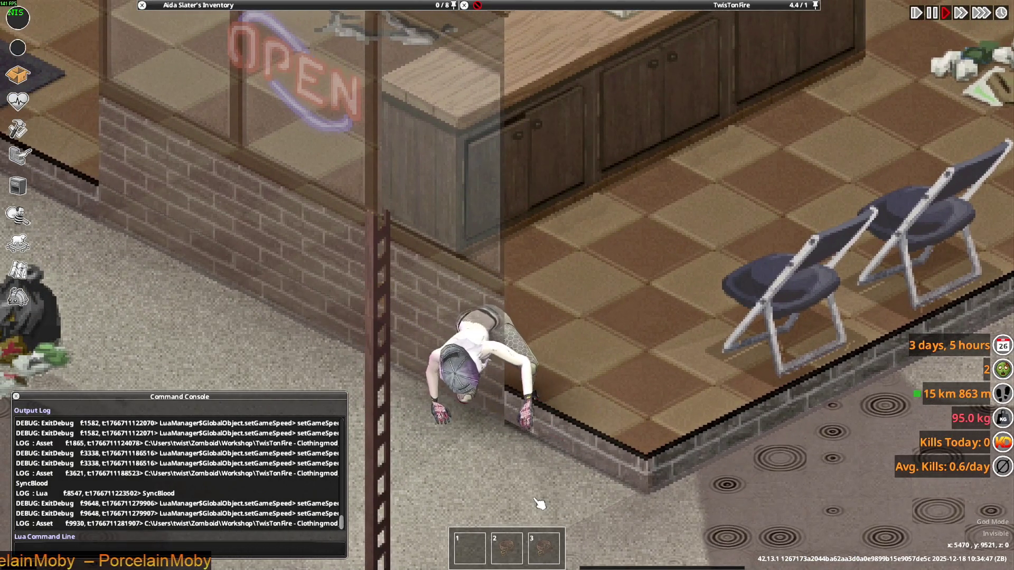
key(w)
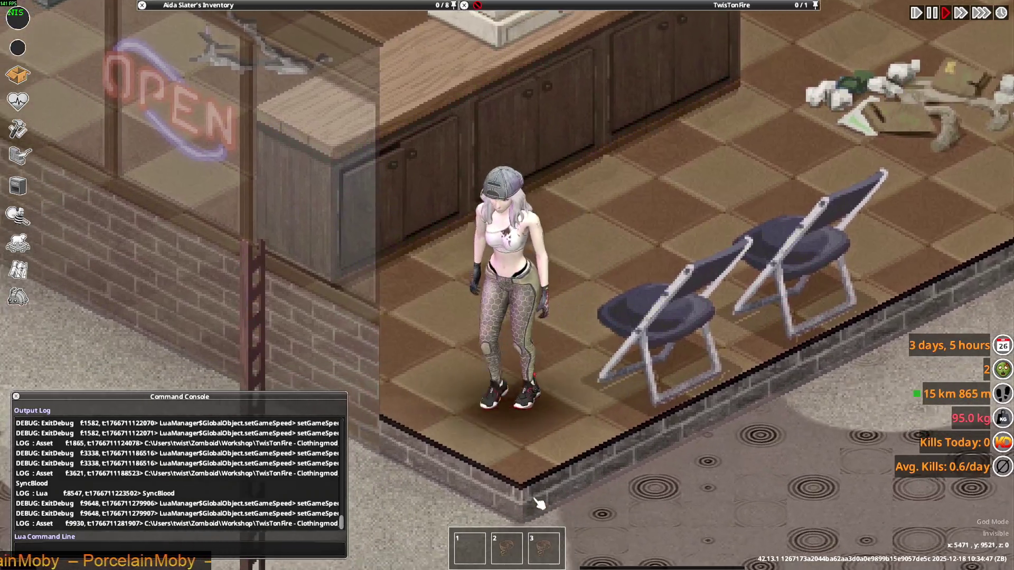
key(w)
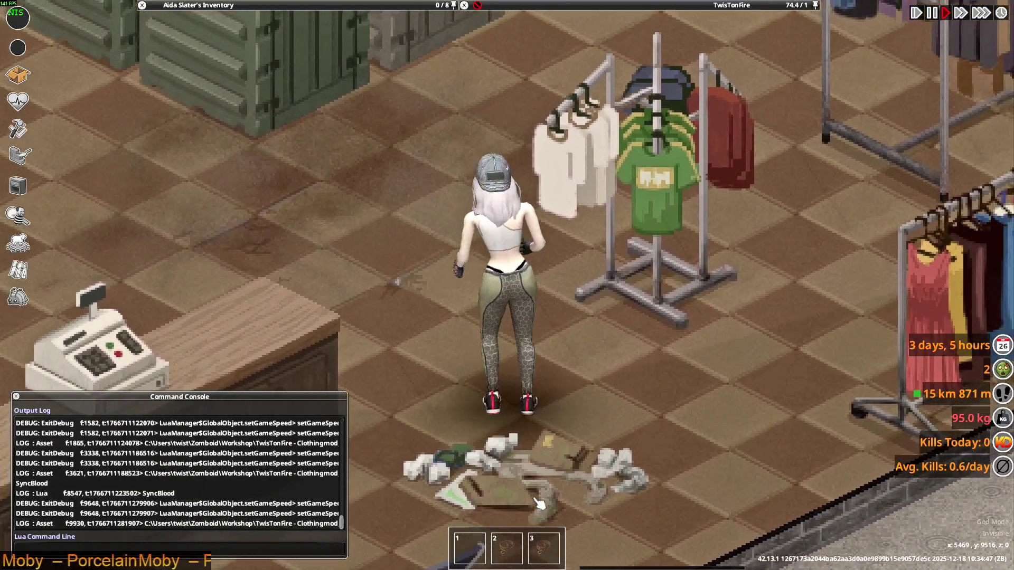
key(s)
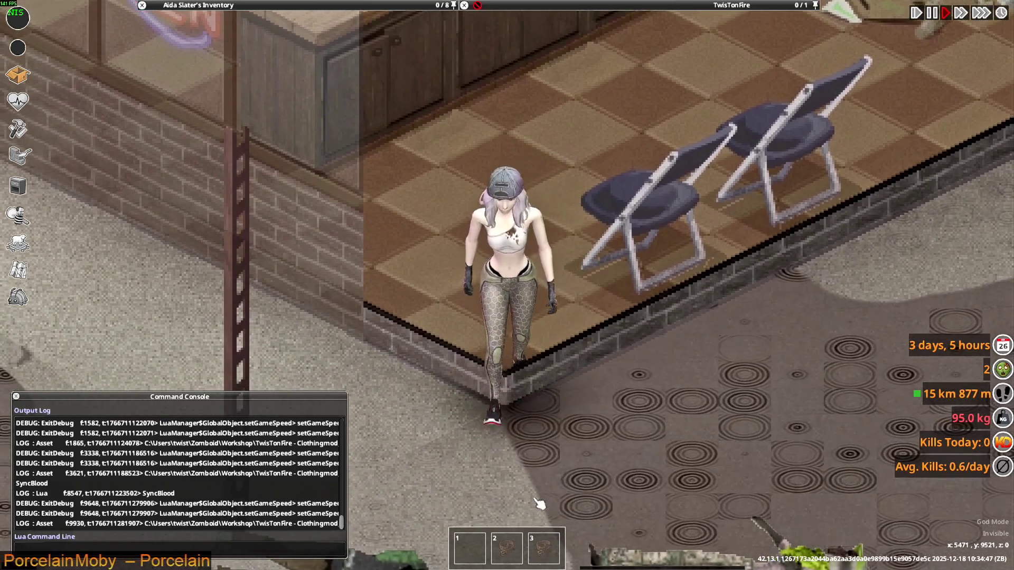
key(w)
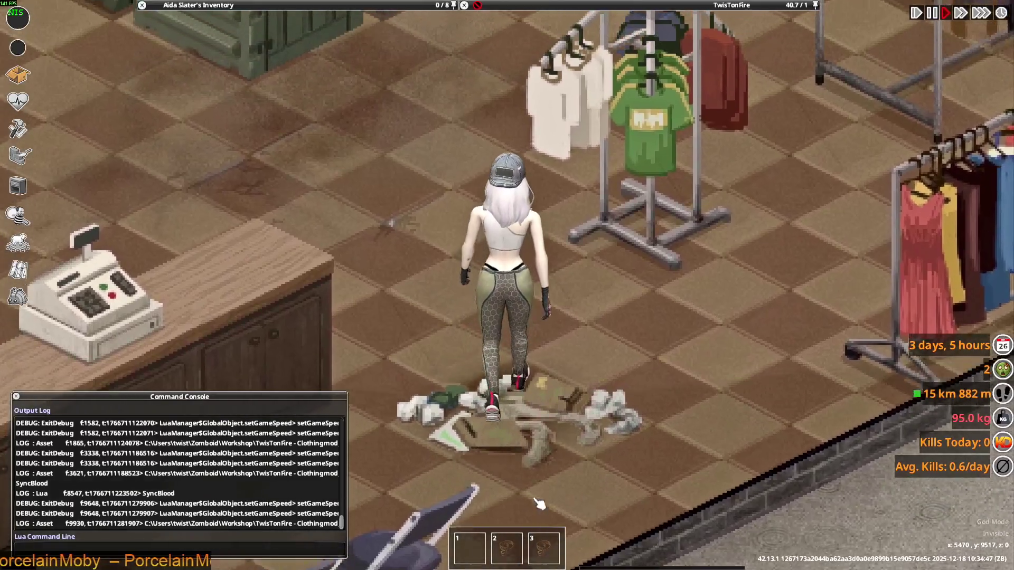
scroll(193, 137, down, 3)
scroll(193, 136, down, 2)
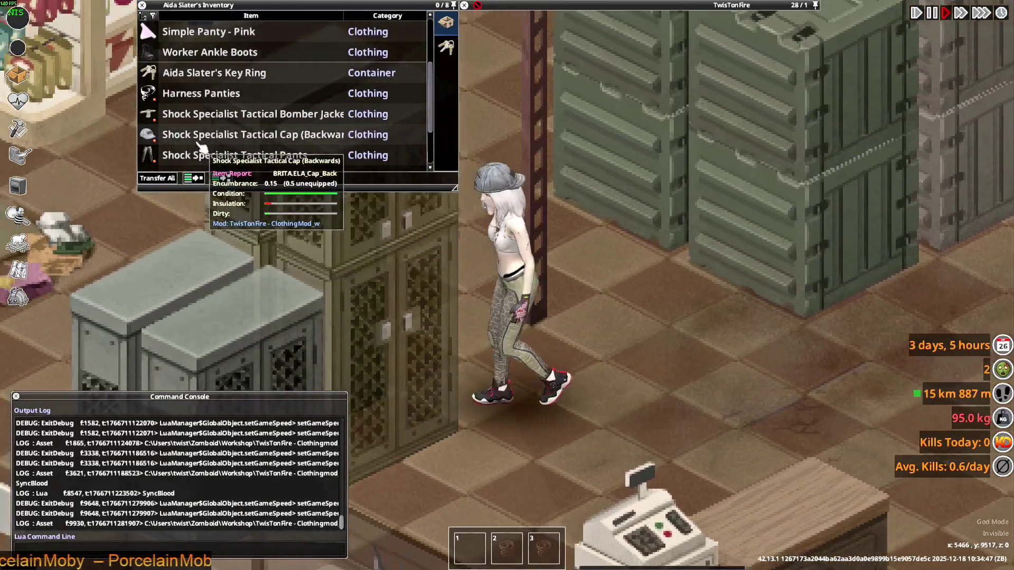
- Use an inventory item option, then walk the character past the counter toward the crates and SALE sign
right_click(208, 130)
click(255, 173)
key(s)
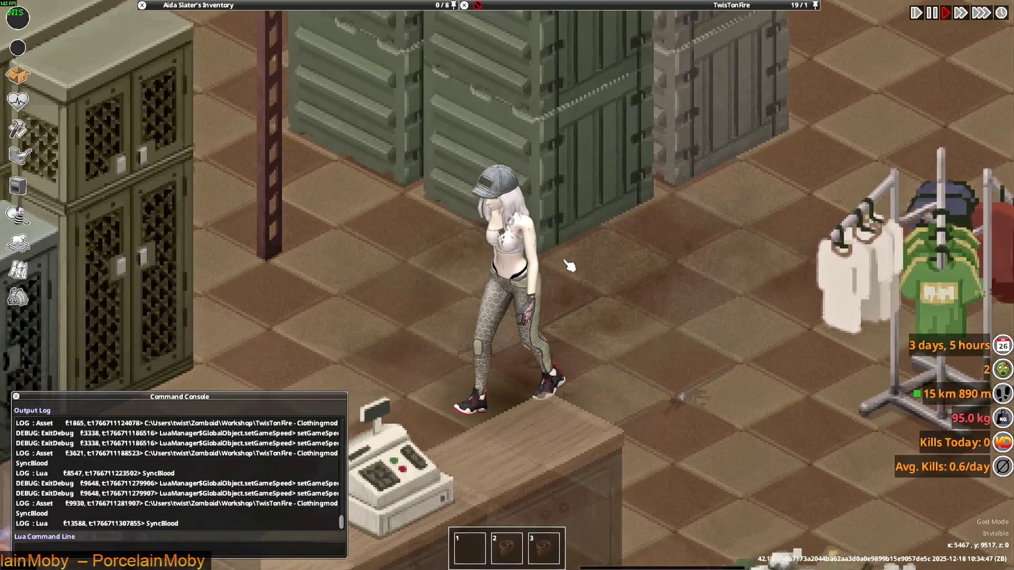
key(w)
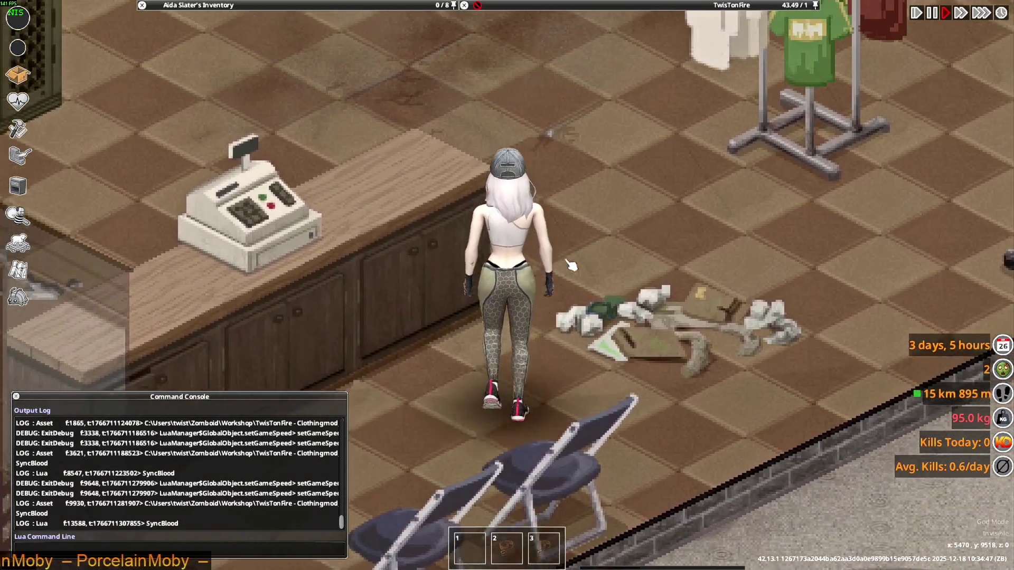
key(a)
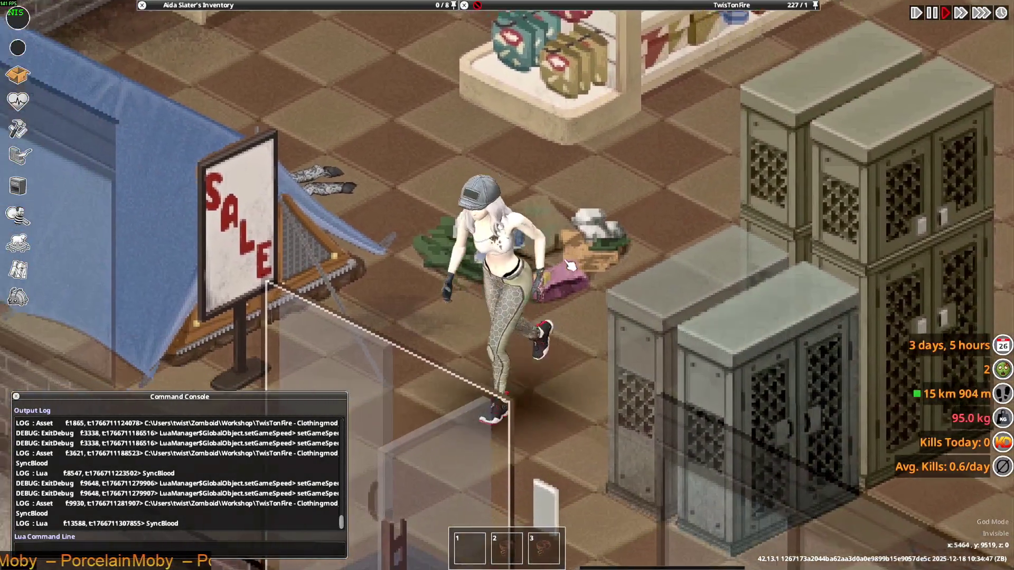
key(w)
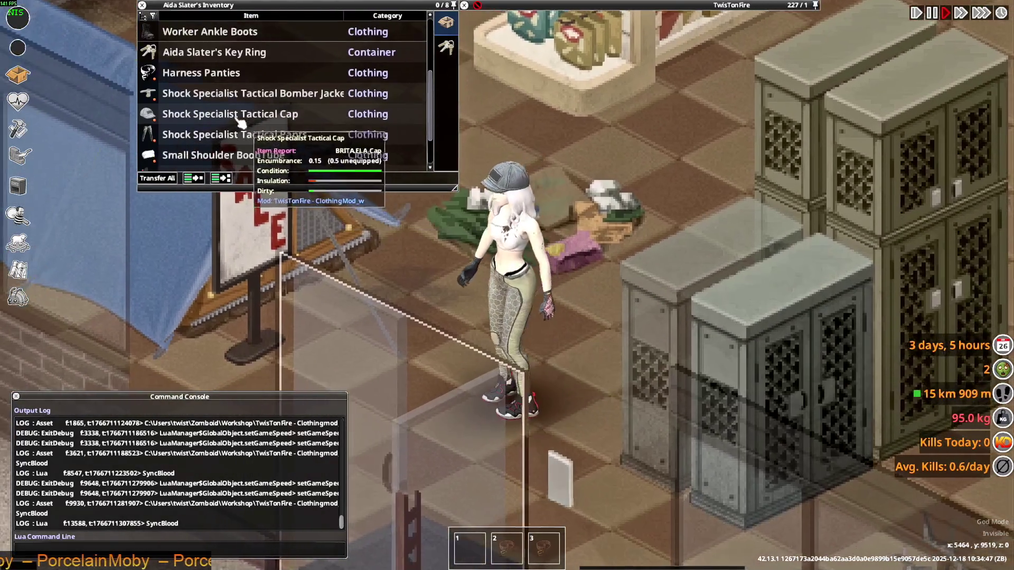
- Make the Tactical Bomber Jacket visible and walk past the register and clothing racks
right_click(226, 95)
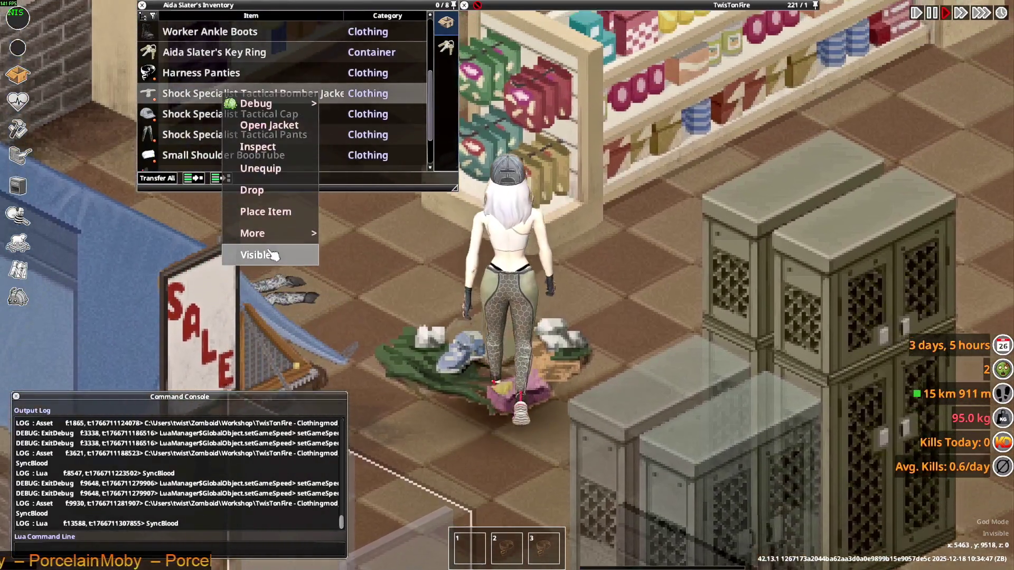
click(262, 255)
key(d)
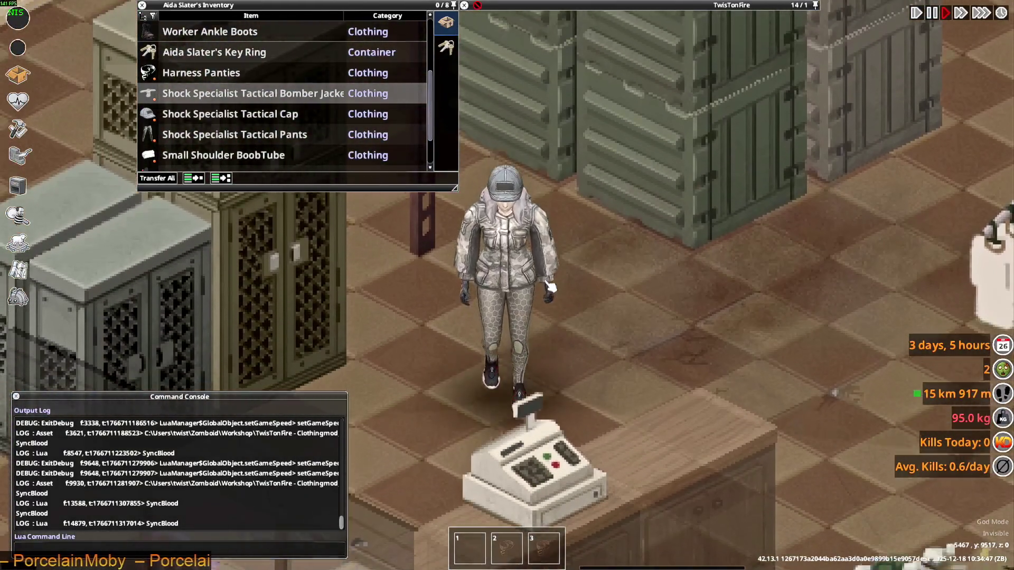
key(d)
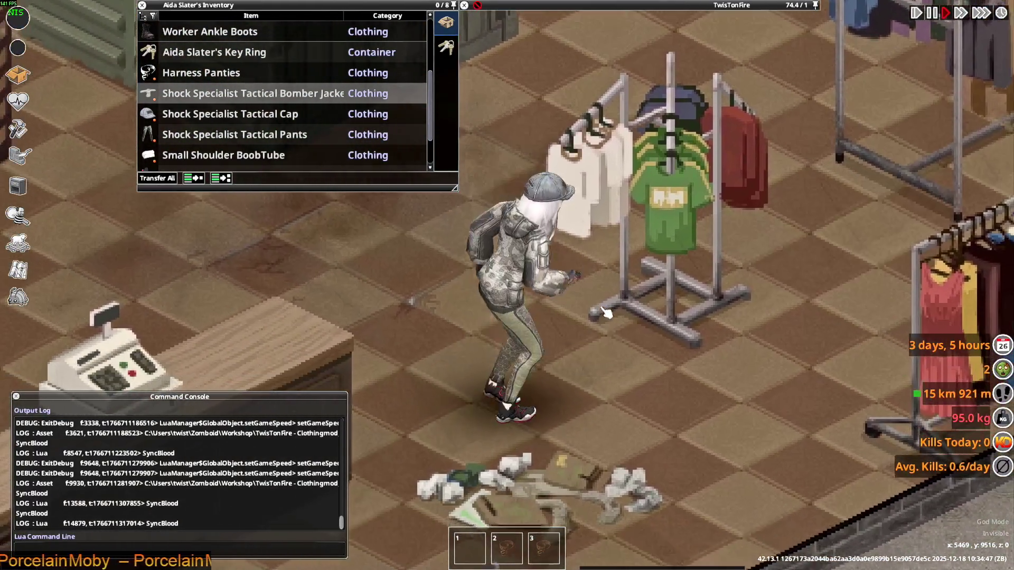
key(w)
key(w)
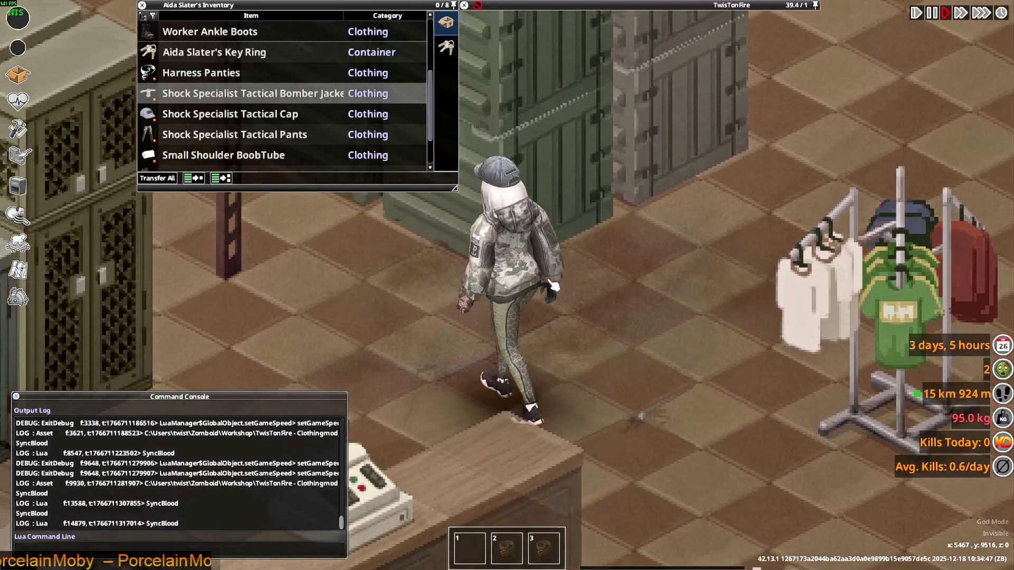
key(w)
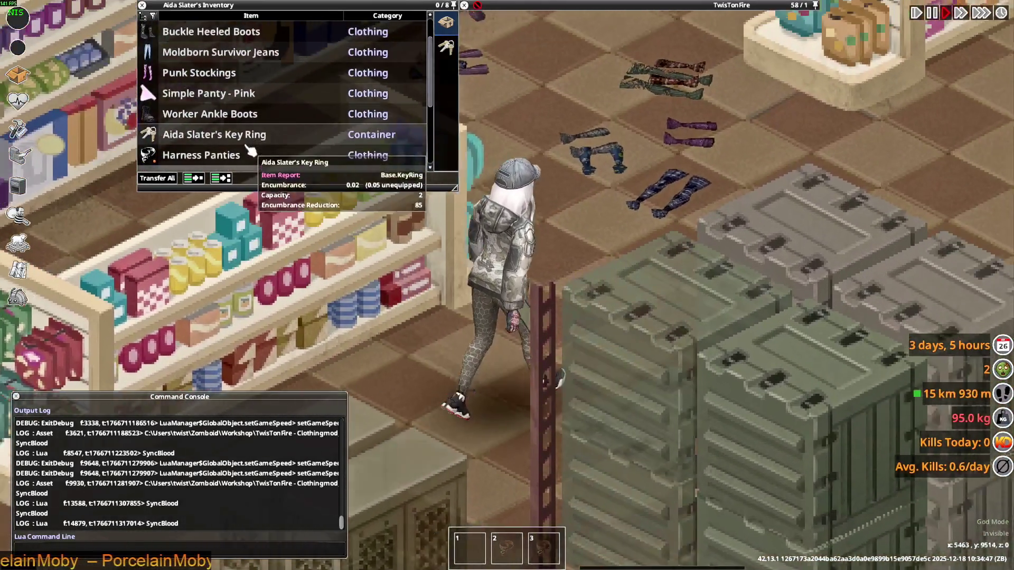
scroll(238, 135, up, 3)
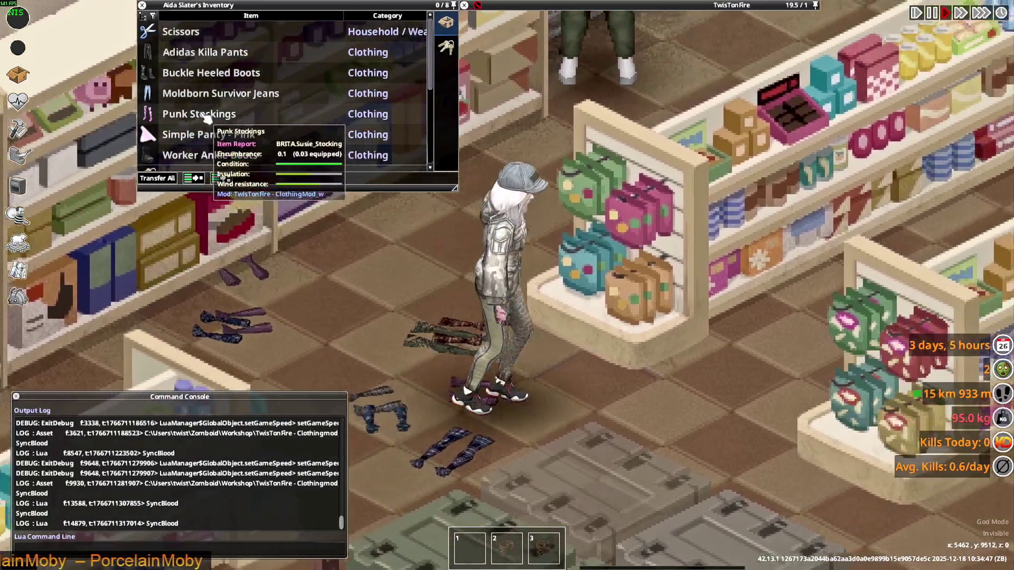
- Wear the Punk Stockings and walk the character around the shelves and crates
right_click(205, 119)
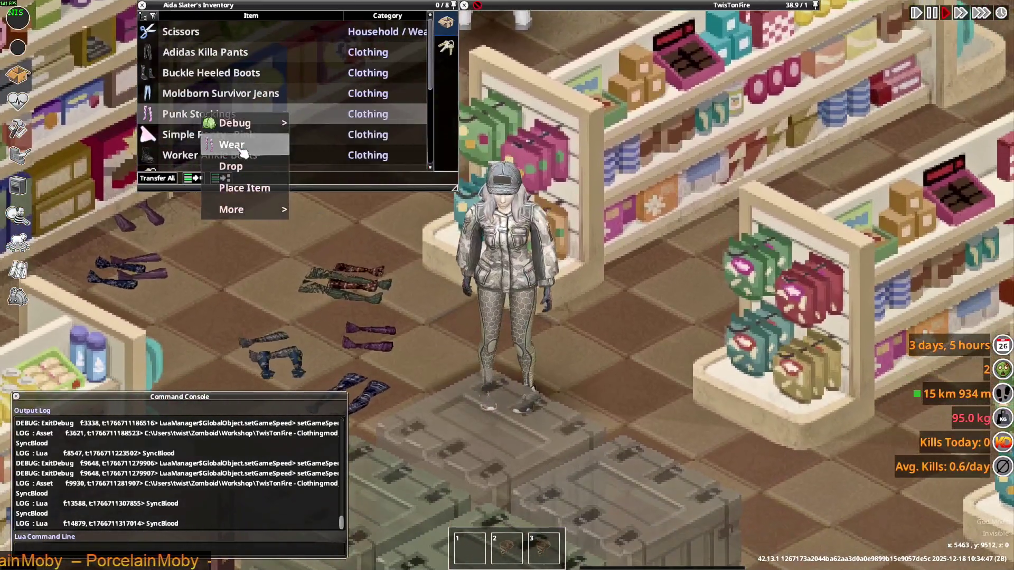
click(230, 145)
key(w)
key(s)
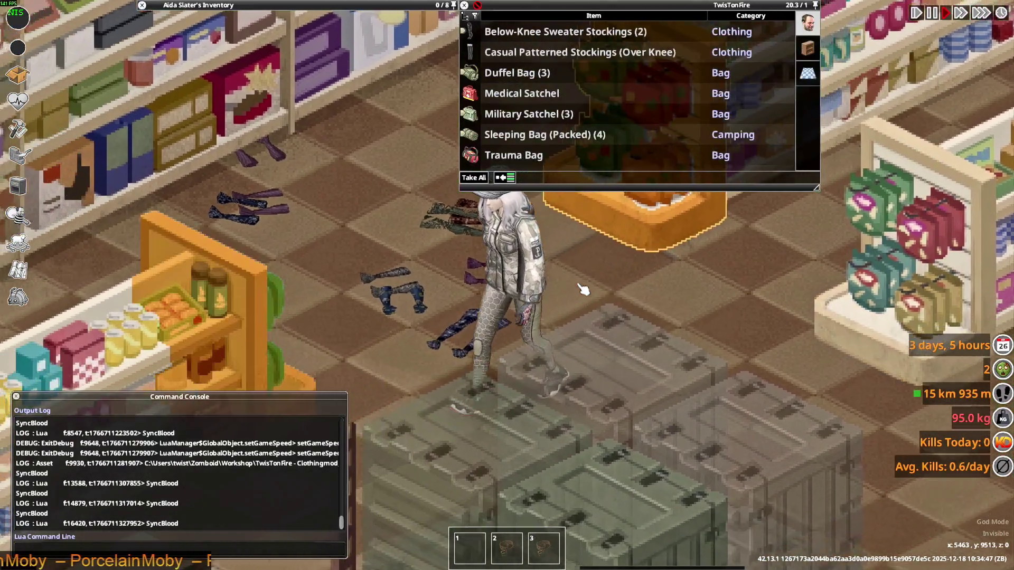
key(s)
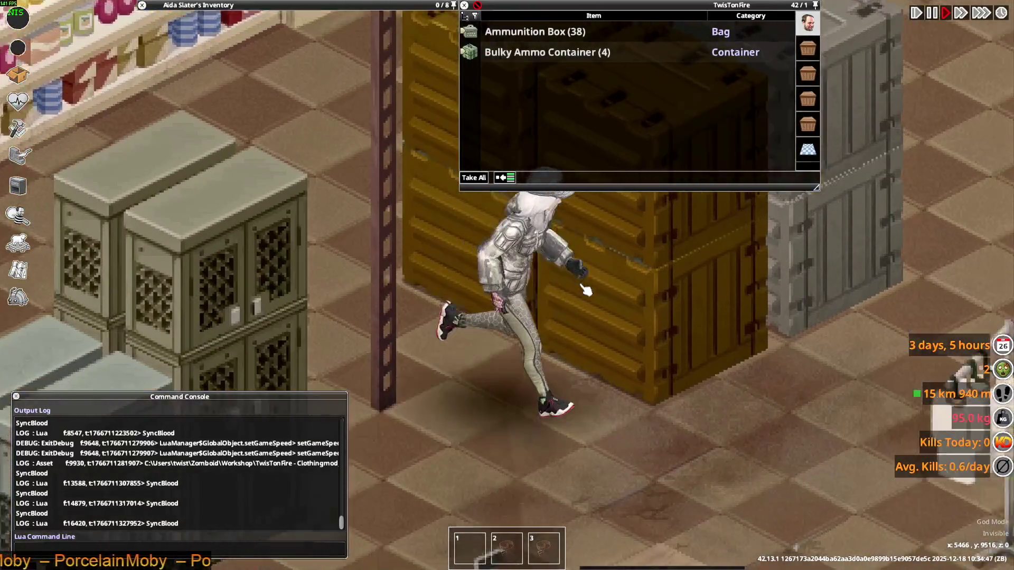
key(w)
- Walk the character past the register and chairs to the clutter pile by the SALE sign
key(s)
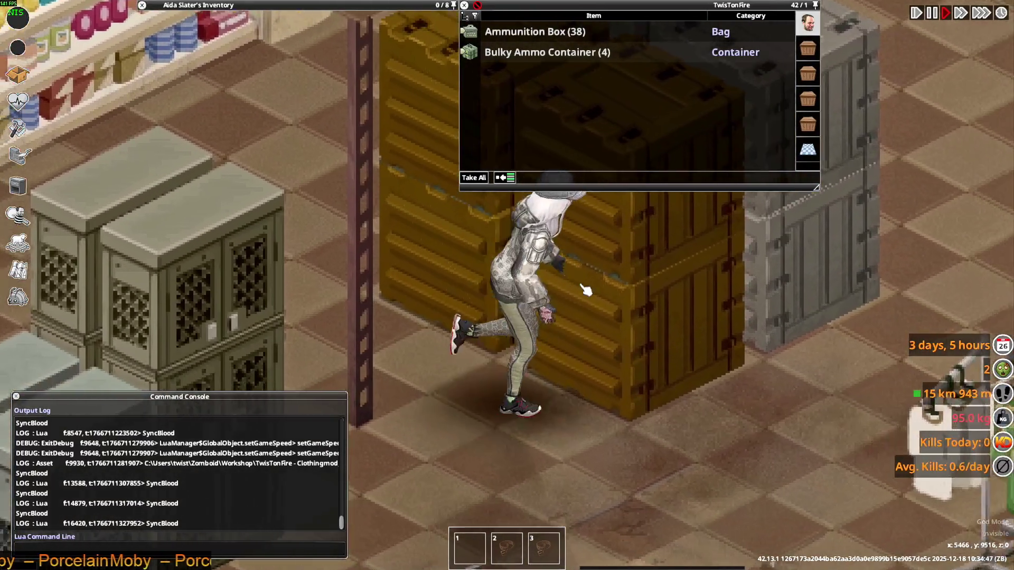
key(s)
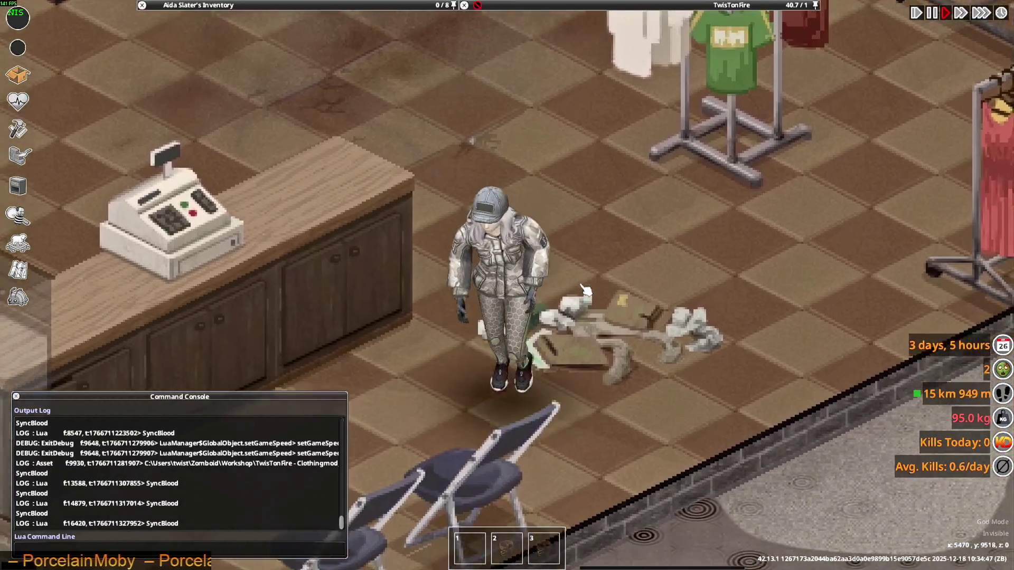
key(w)
key(w)
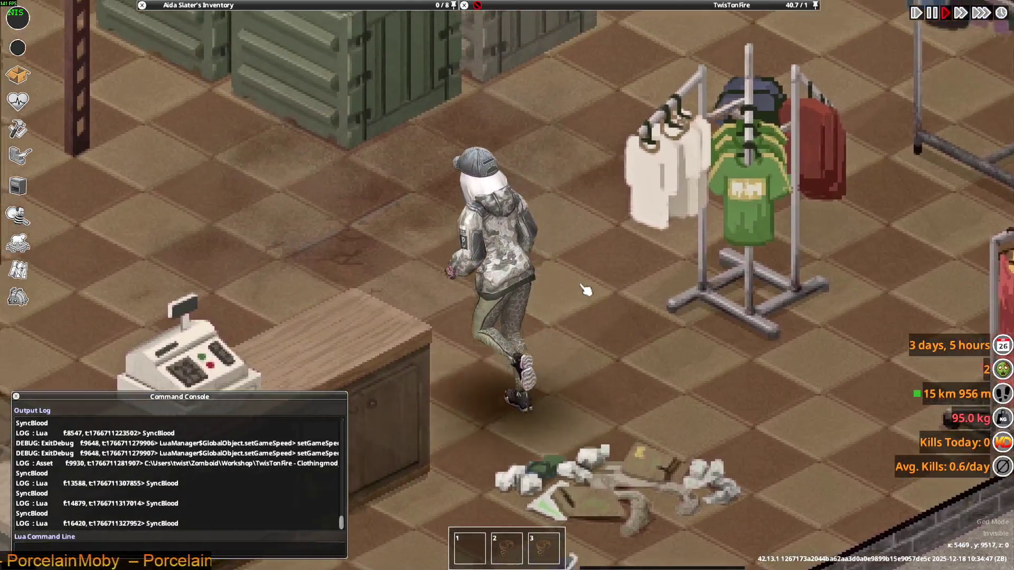
key(a)
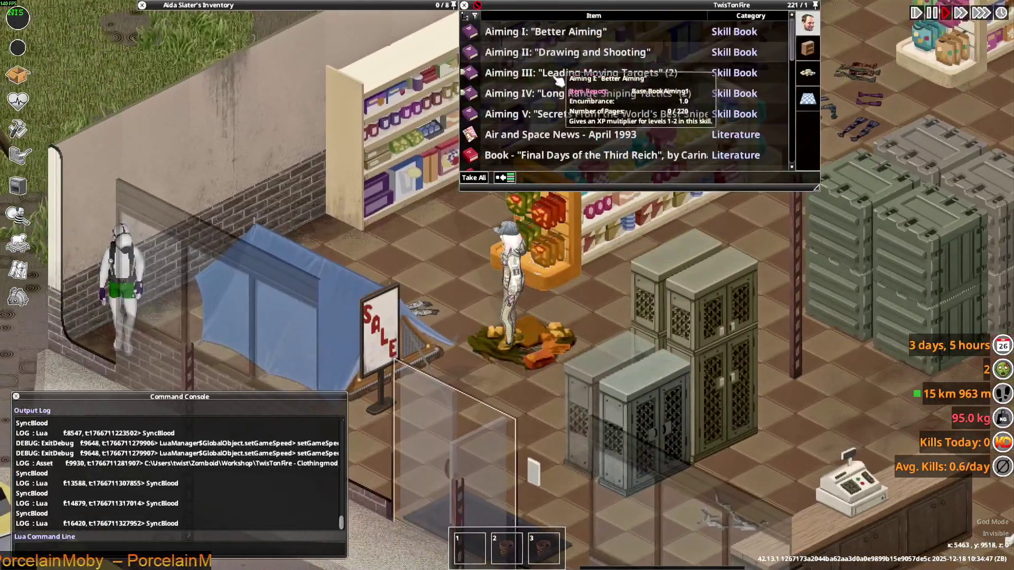
scroll(546, 137, down, 3)
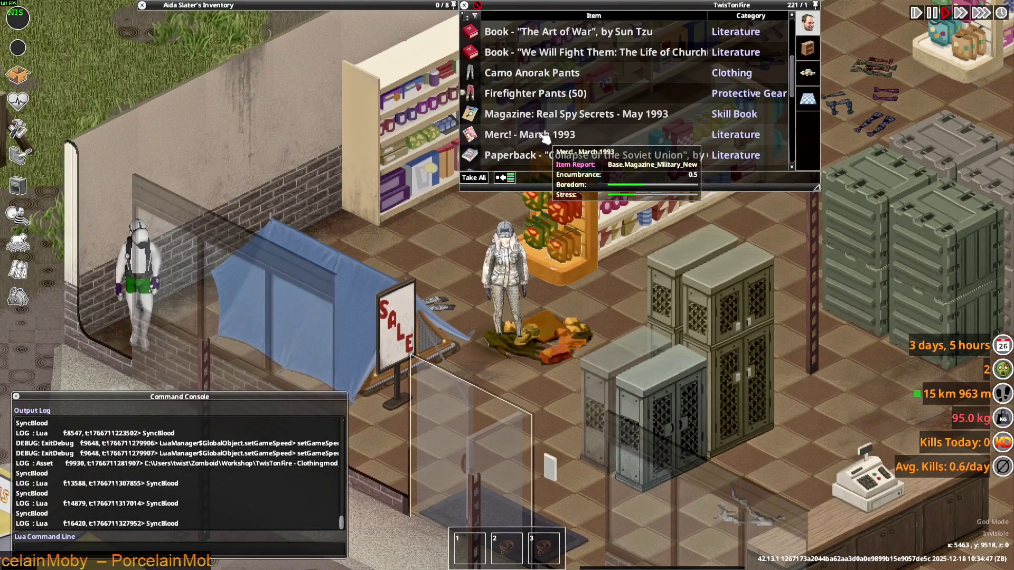
scroll(545, 137, down, 1)
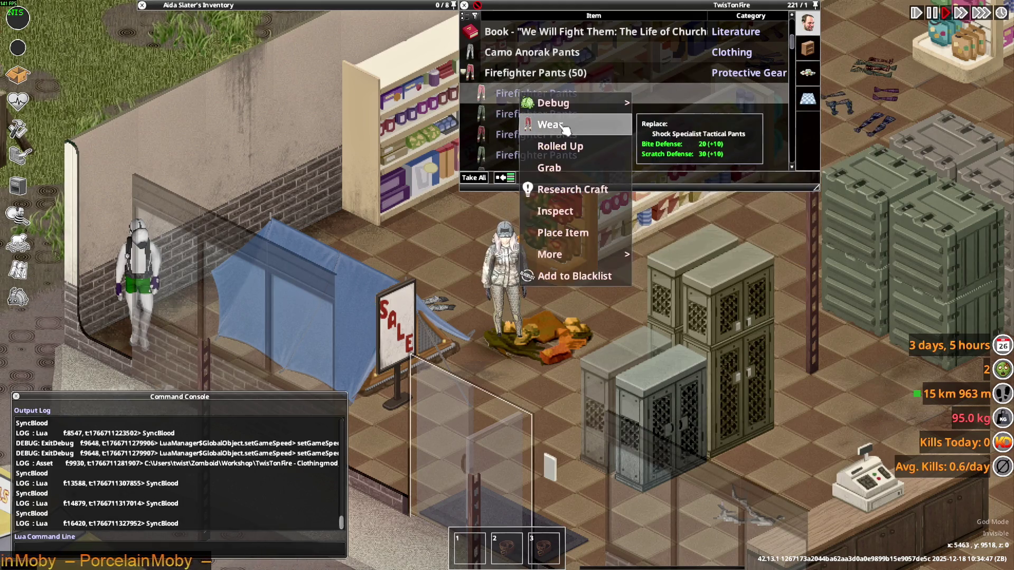
scroll(509, 137, down, 1)
scroll(510, 137, down, 3)
- Wear the Firefighter Pants from the floor pile's loot list
right_click(501, 112)
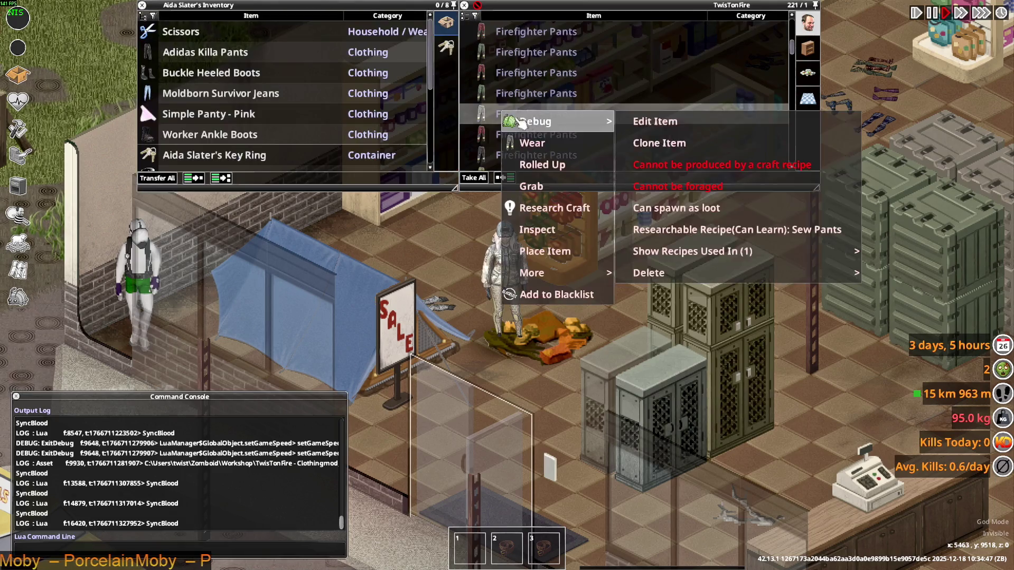
click(532, 143)
scroll(611, 270, up, 2)
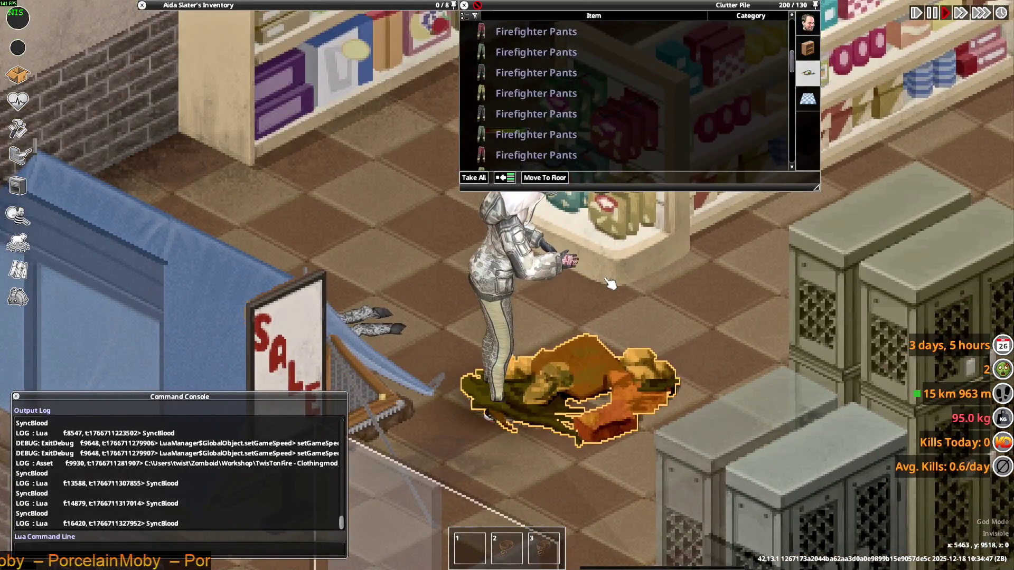
click(610, 284)
- Walk the character out the store entrance and back inside to check the Firefighter Pants
key(s)
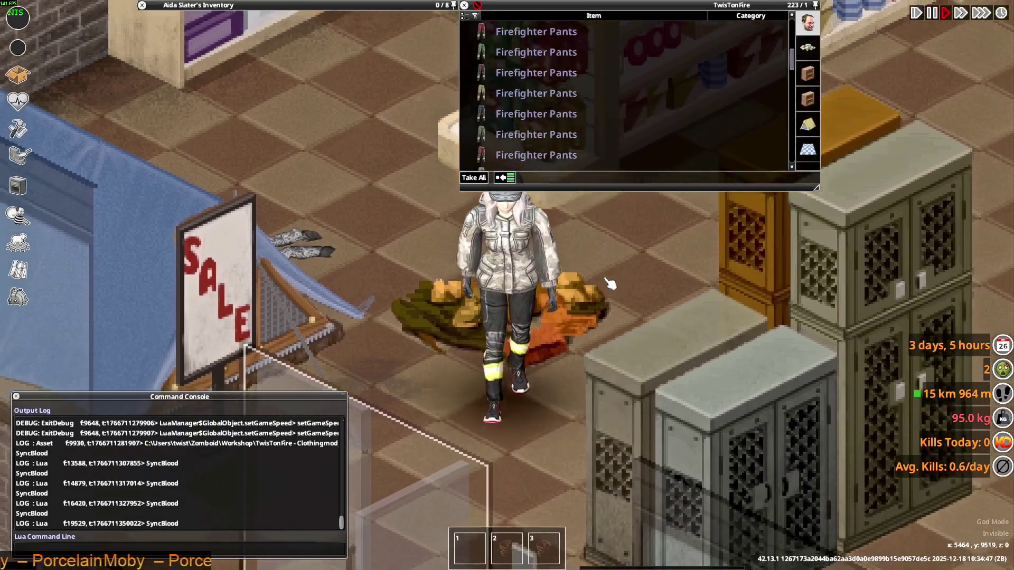
key(s)
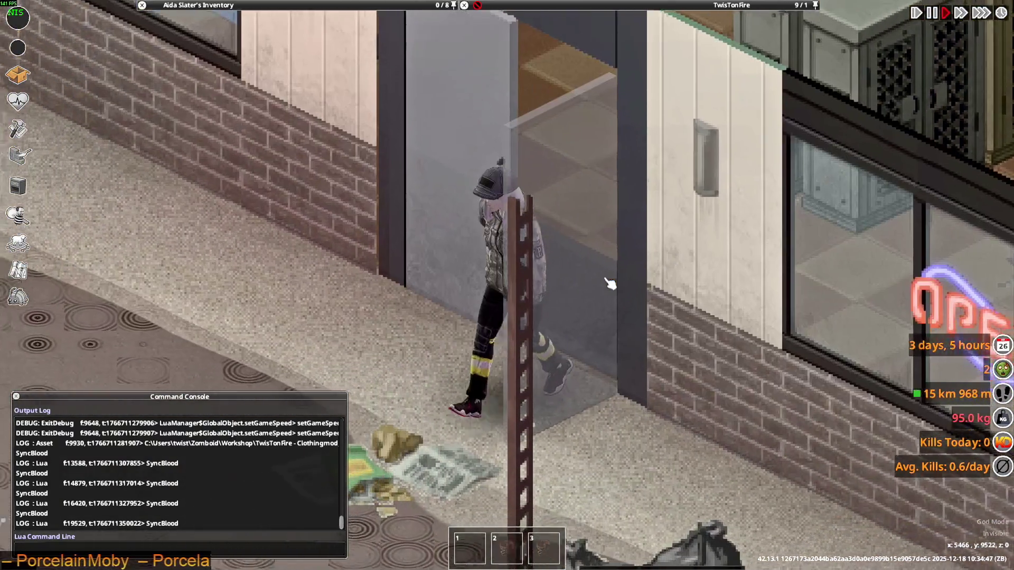
key(w)
key(d)
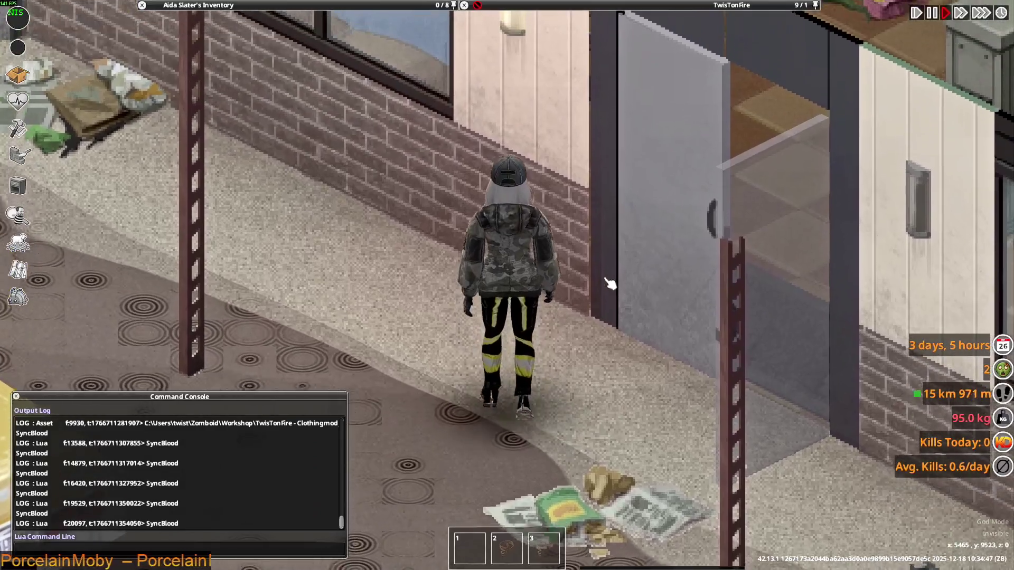
key(w)
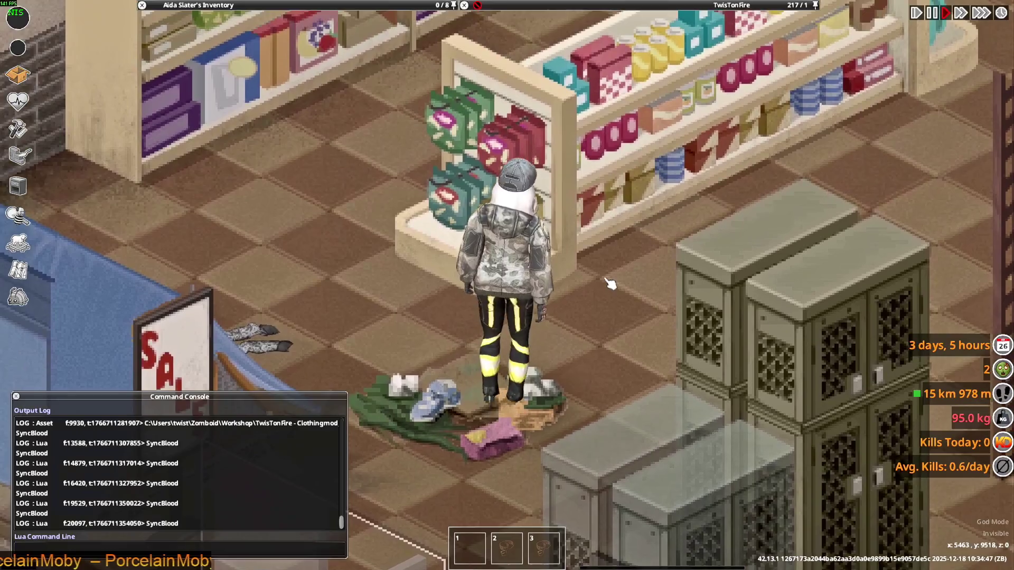
- Walk the character between the shelves, SALE sign and clothing pile while removing the jacket and pants
key(s)
scroll(207, 119, down, 2)
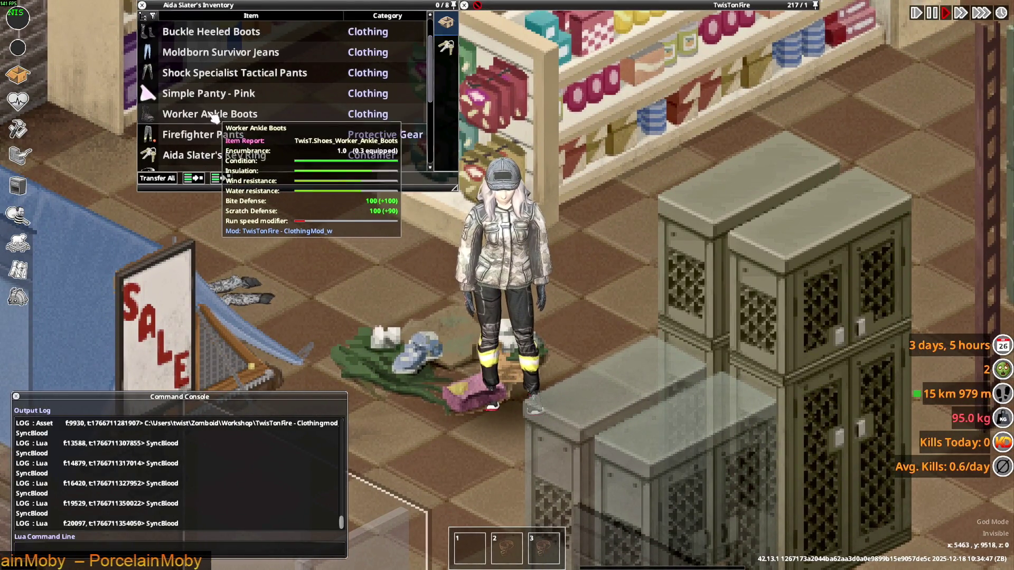
scroll(208, 118, down, 2)
scroll(207, 120, down, 2)
scroll(208, 118, down, 1)
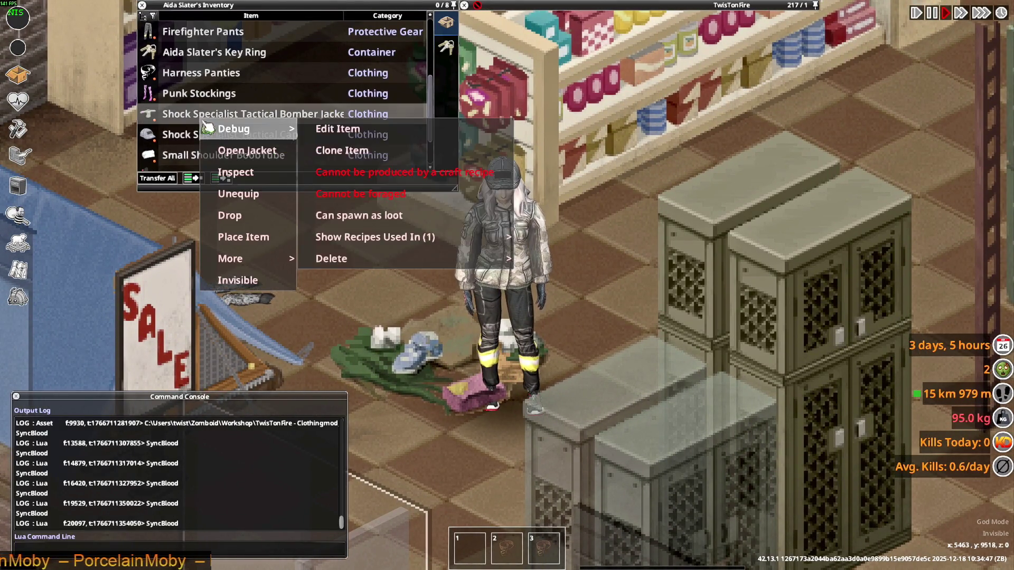
key(w)
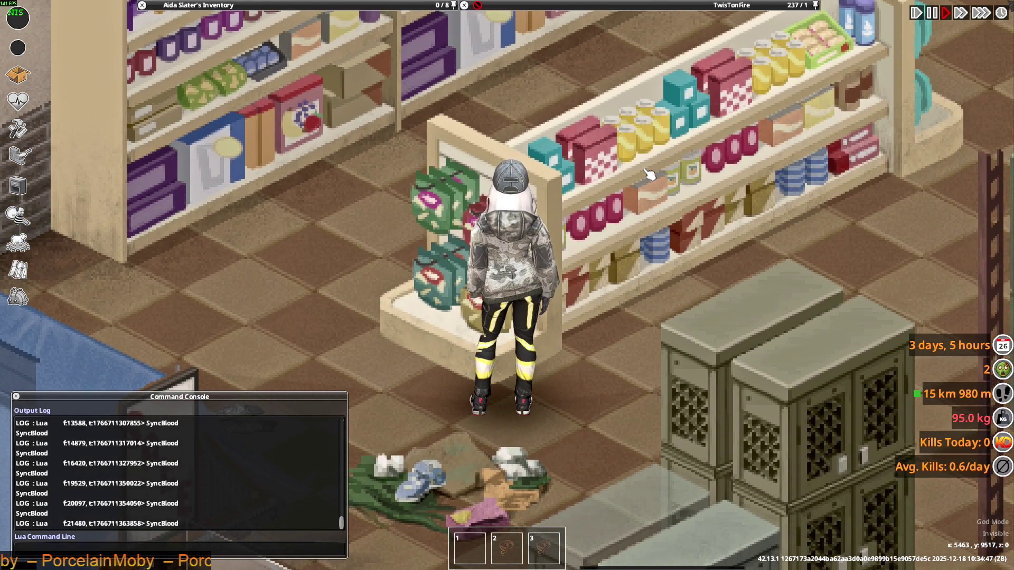
key(s)
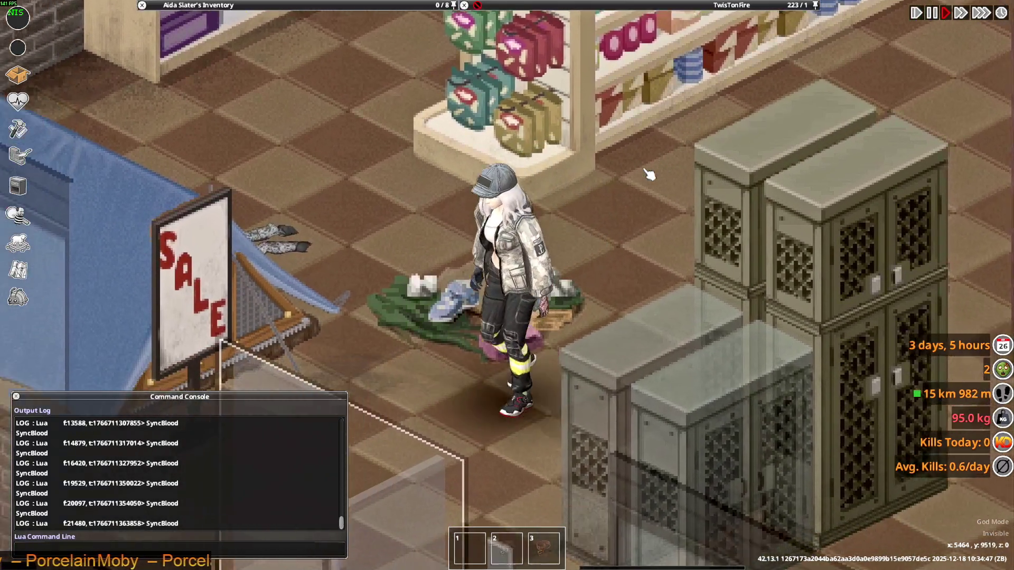
key(w)
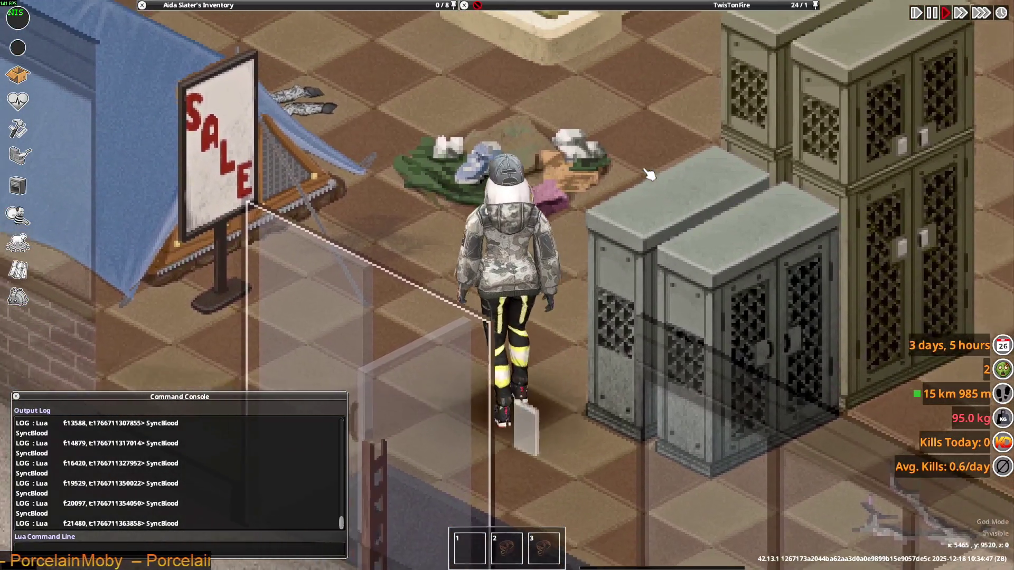
key(w)
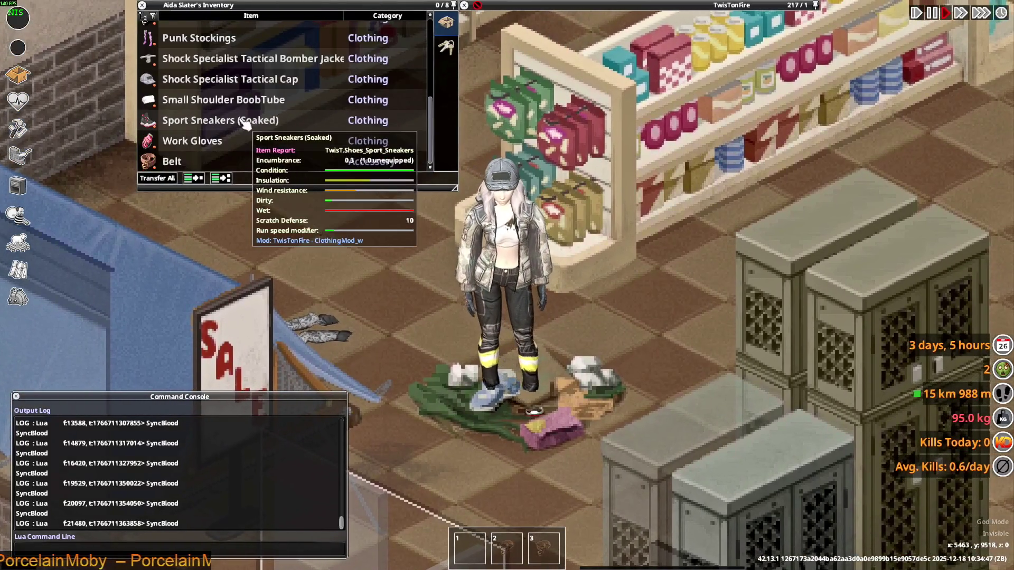
scroll(242, 127, up, 2)
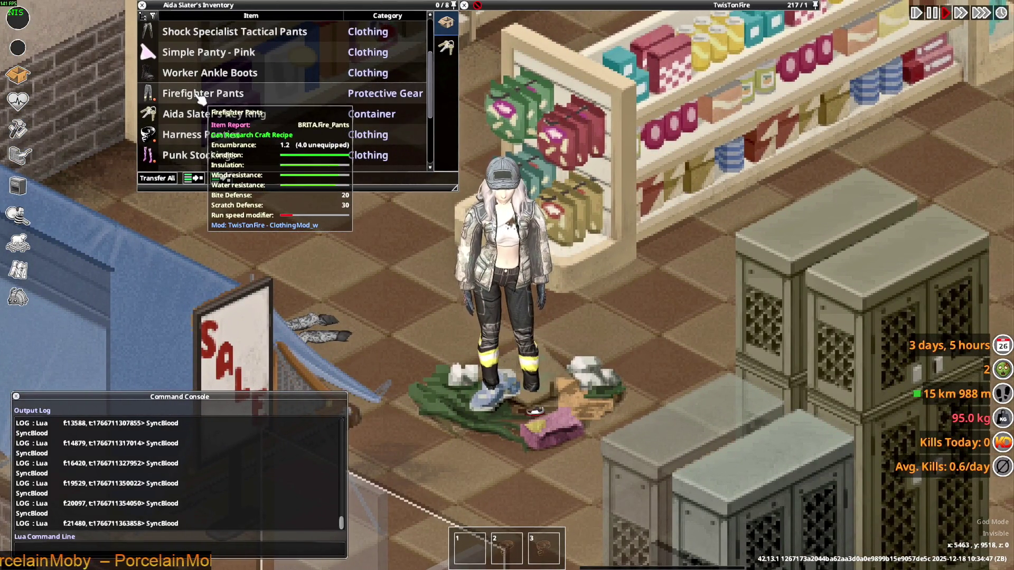
key(w)
key(w)
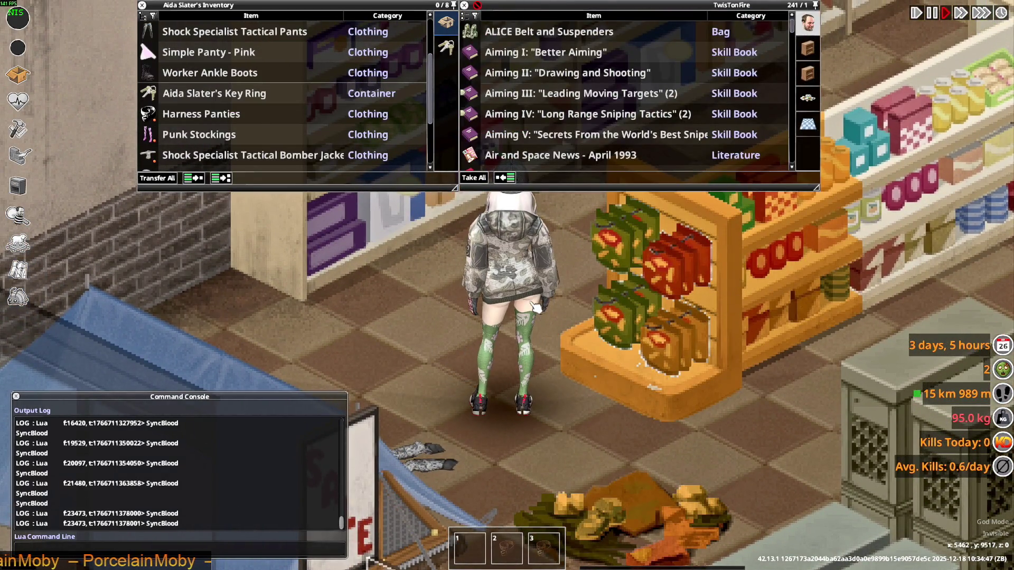
scroll(202, 138, up, 2)
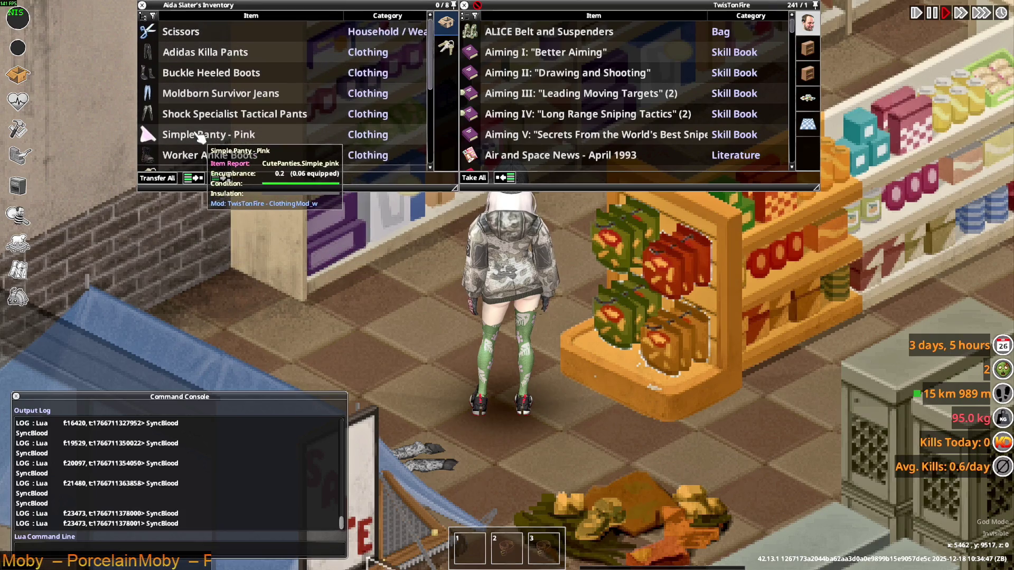
scroll(198, 135, down, 4)
mouse_move(198, 93)
mouse_down()
mouse_move(444, 321)
mouse_move(582, 381)
mouse_up()
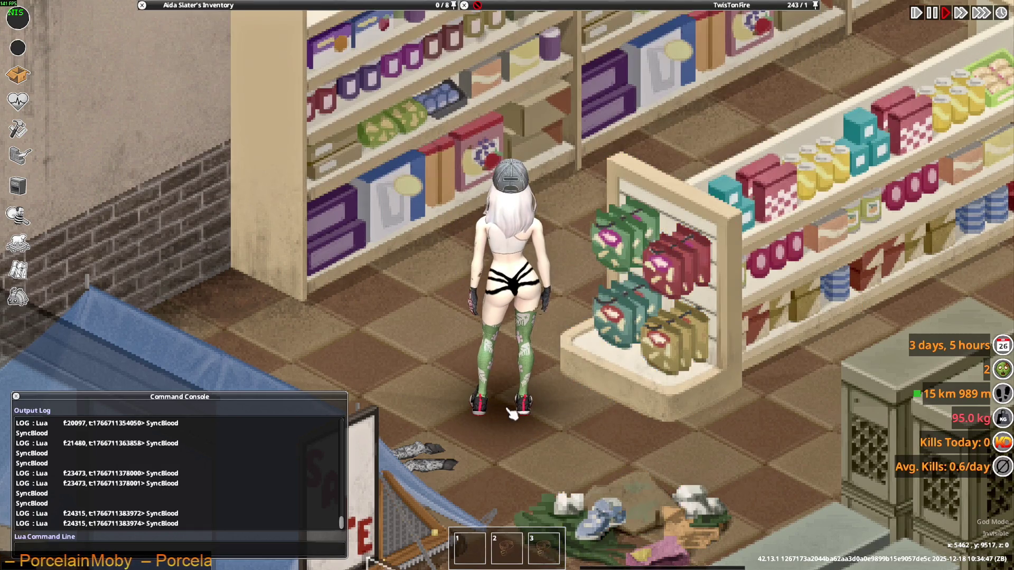
scroll(516, 68, down, 1)
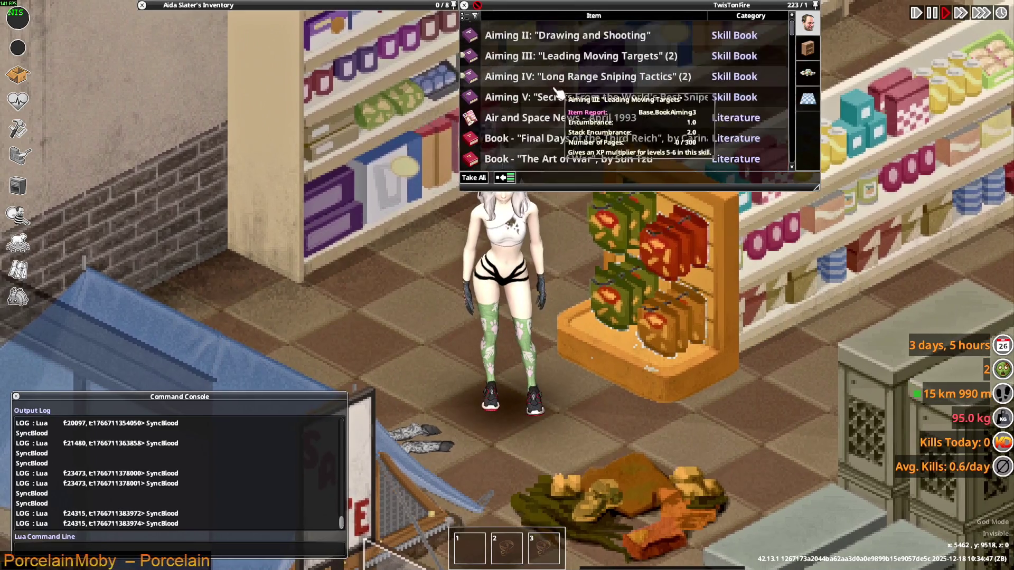
scroll(552, 137, down, 4)
scroll(552, 136, down, 1)
scroll(547, 131, down, 2)
scroll(543, 127, down, 2)
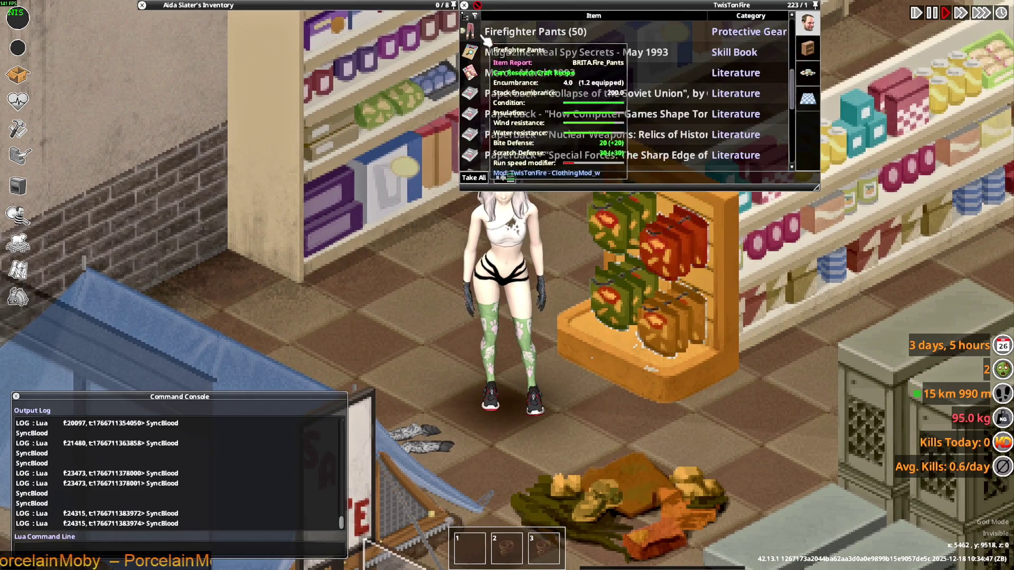
scroll(537, 120, down, 1)
scroll(536, 120, down, 2)
scroll(527, 127, down, 3)
scroll(526, 87, down, 1)
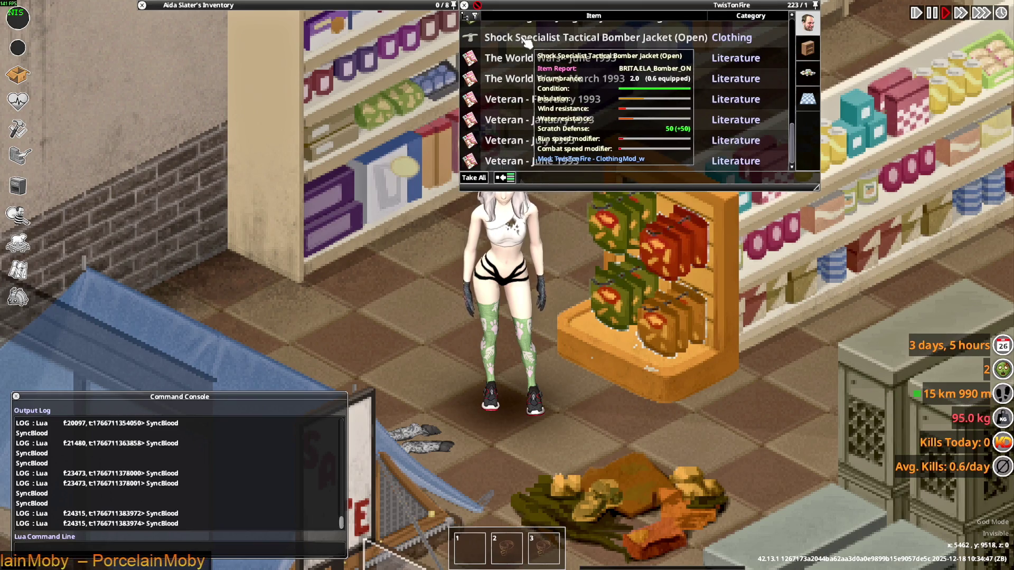
scroll(537, 404, up, 1)
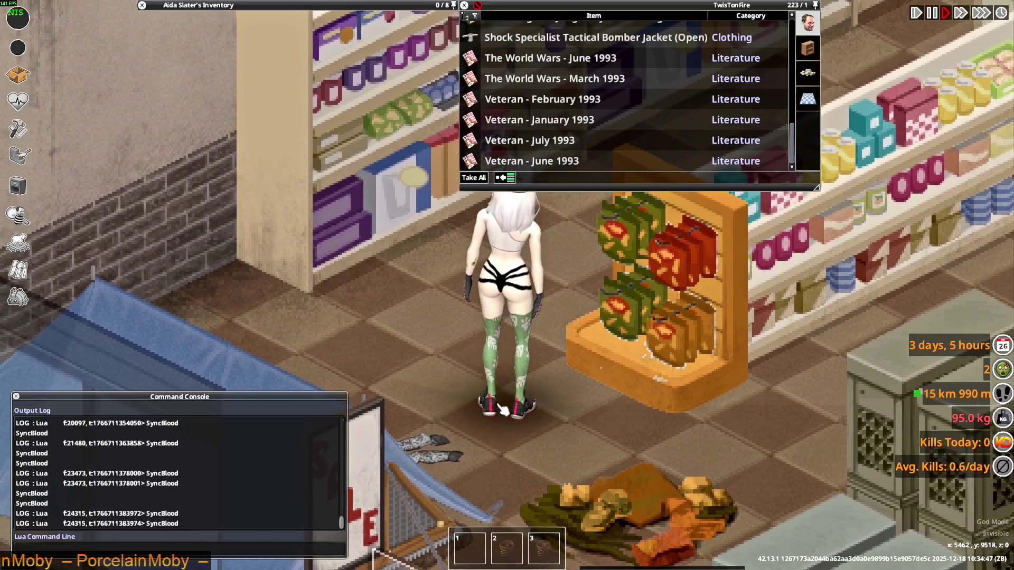
- Grab the Shock Specialist Tactical Bomber Jacket from the loot panel to wear it
right_click(539, 38)
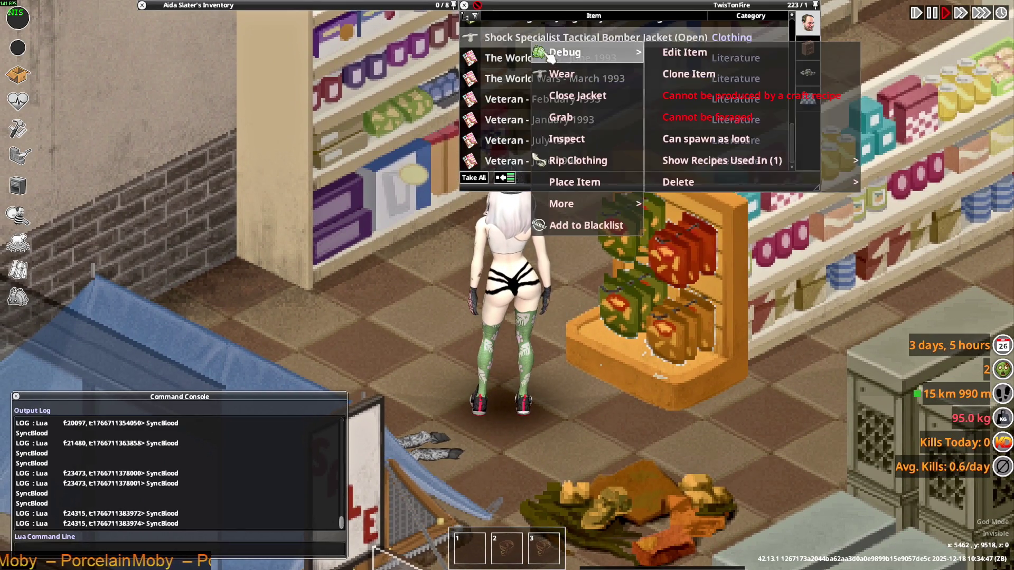
click(555, 82)
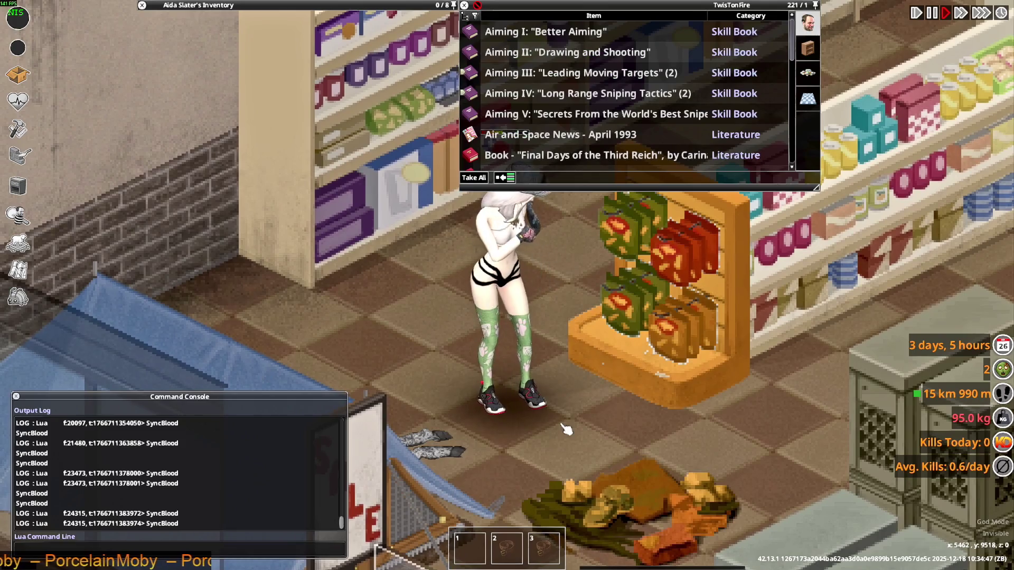
- Walk the character in the bomber jacket up and down the aisle and past the shelves and racks
key(w)
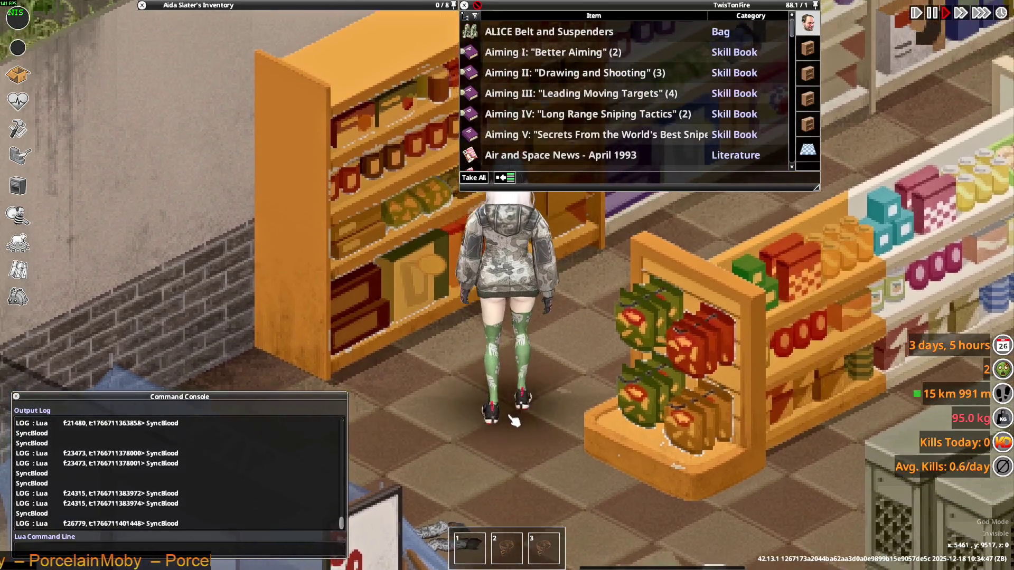
key(s)
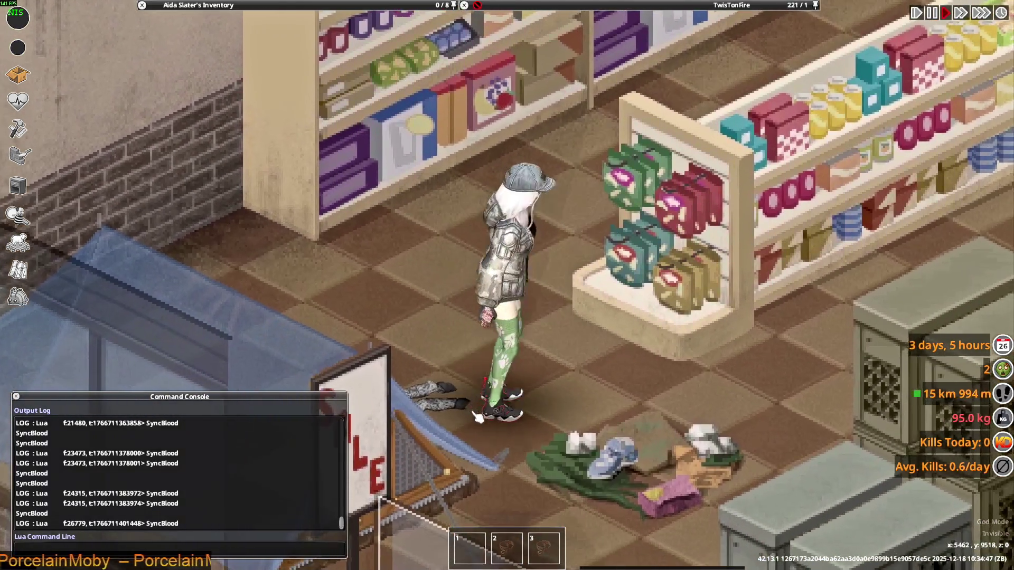
key(w)
key(w)
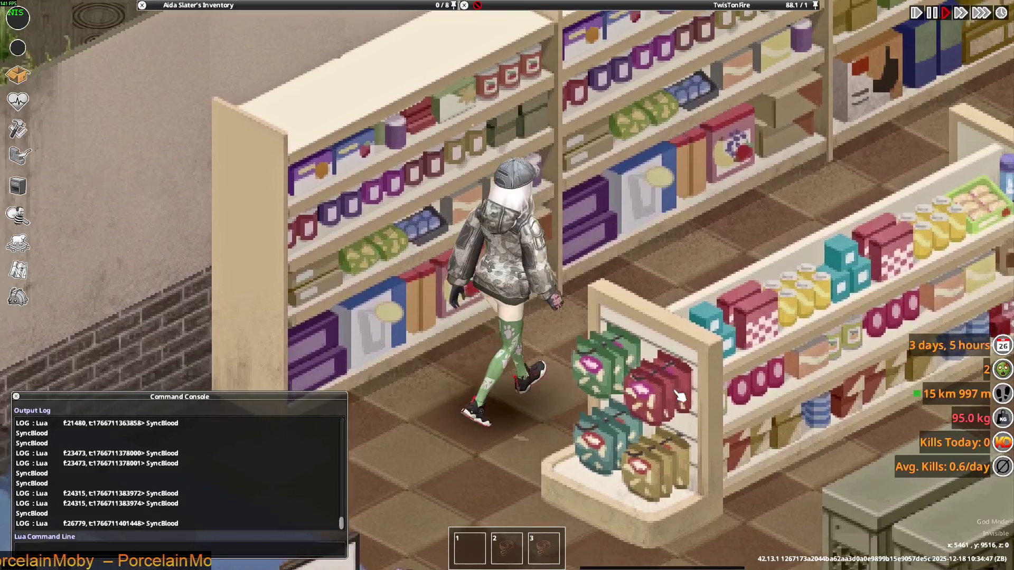
key(d)
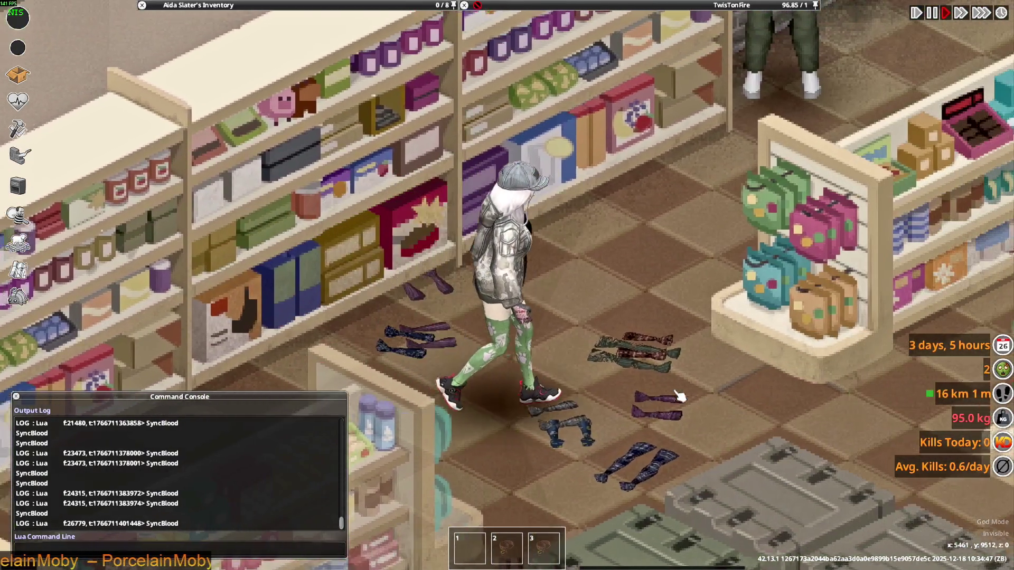
key(s)
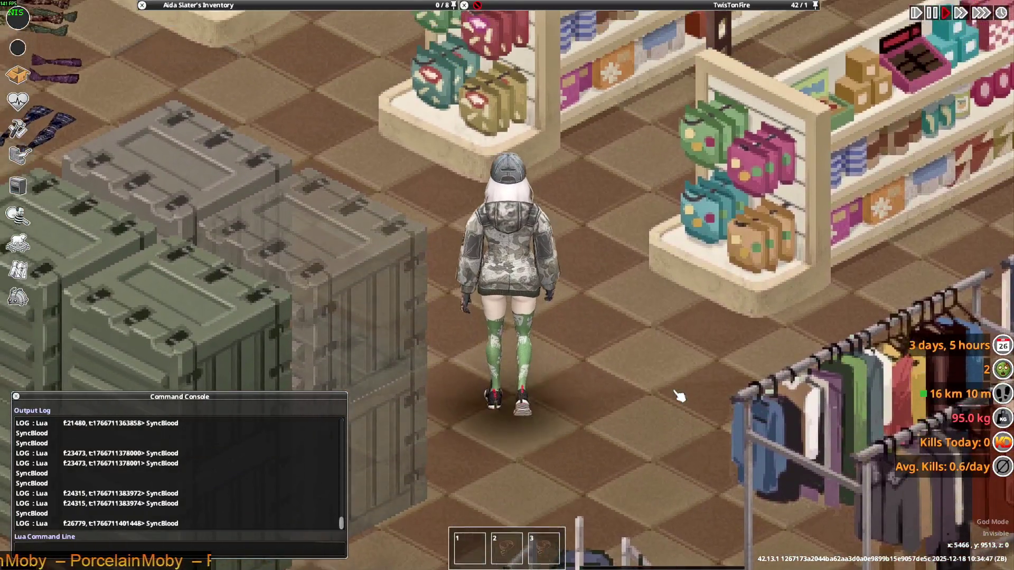
key(w)
key(a)
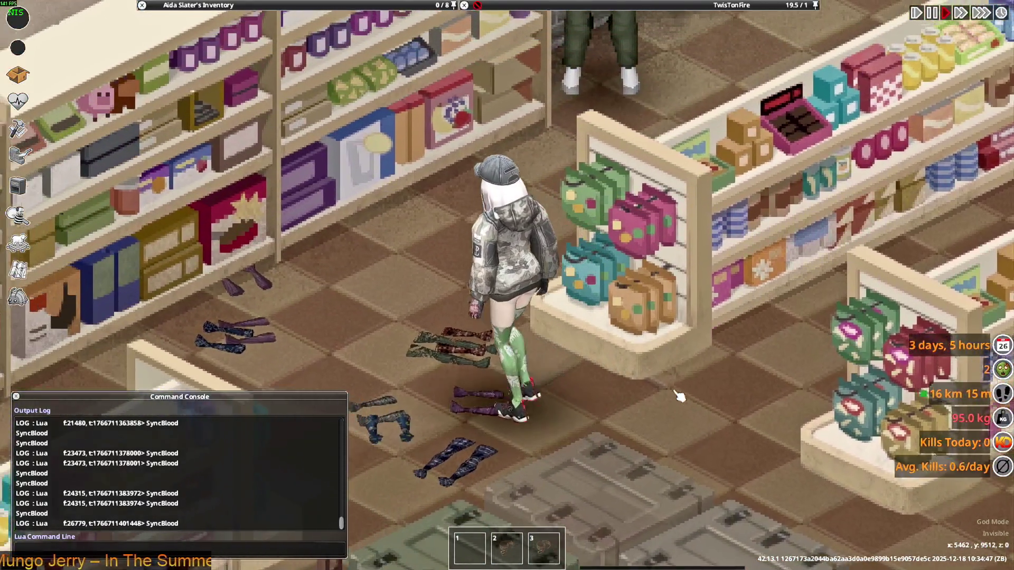
- Walk between the shelves, across the store and back down-left toward the clothing pile
key(w)
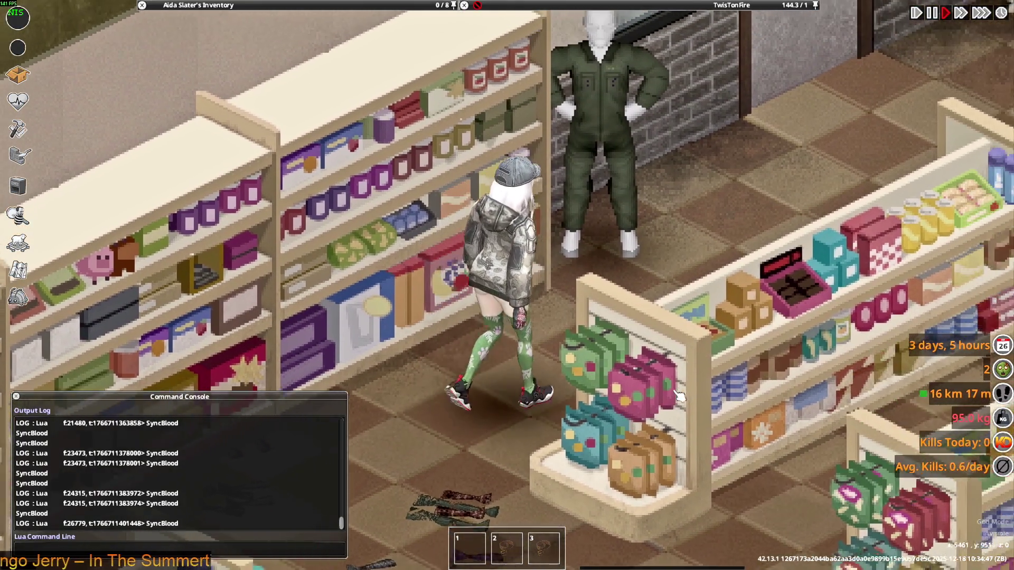
key(s)
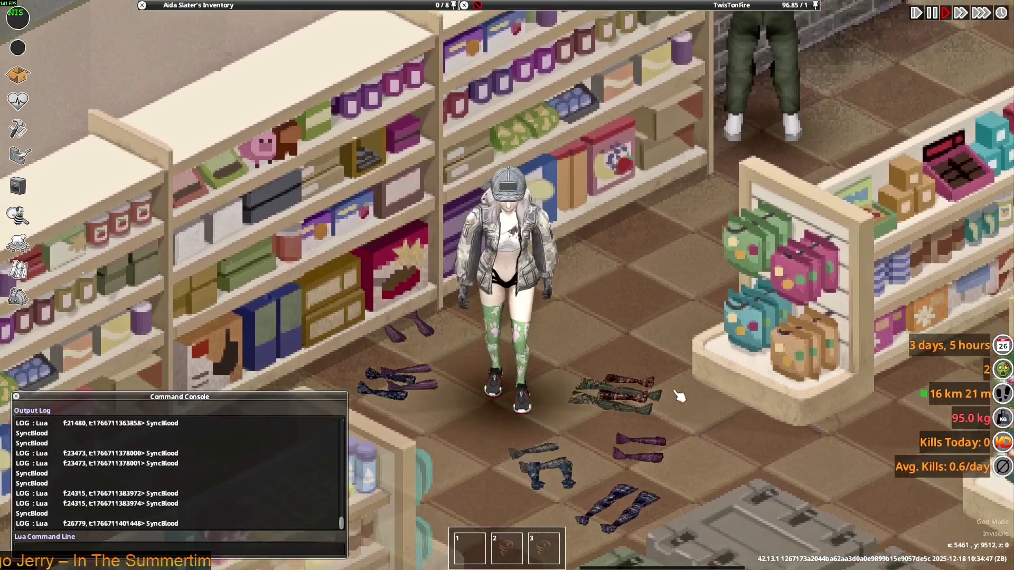
key(w)
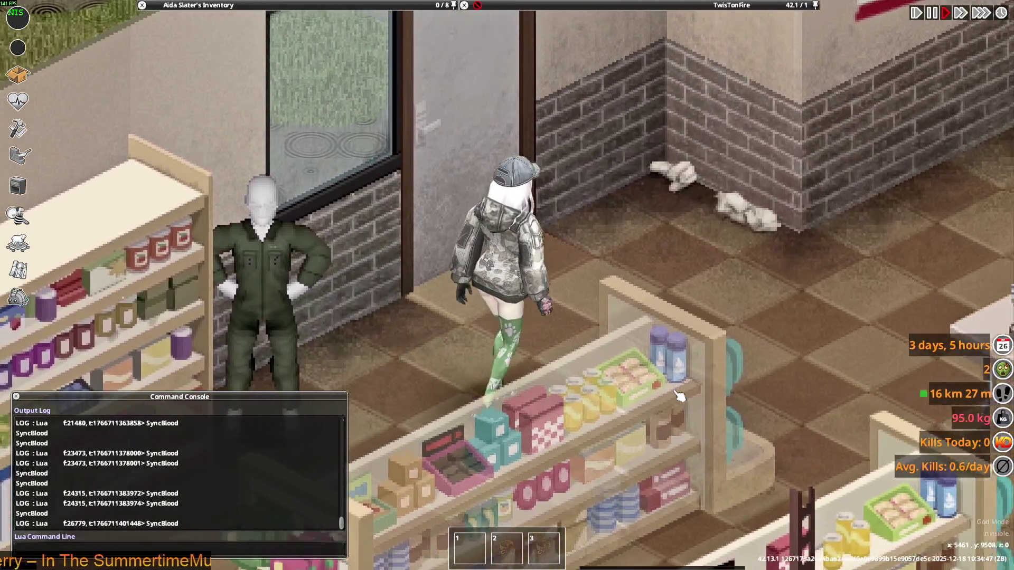
key(d)
key(s+a)
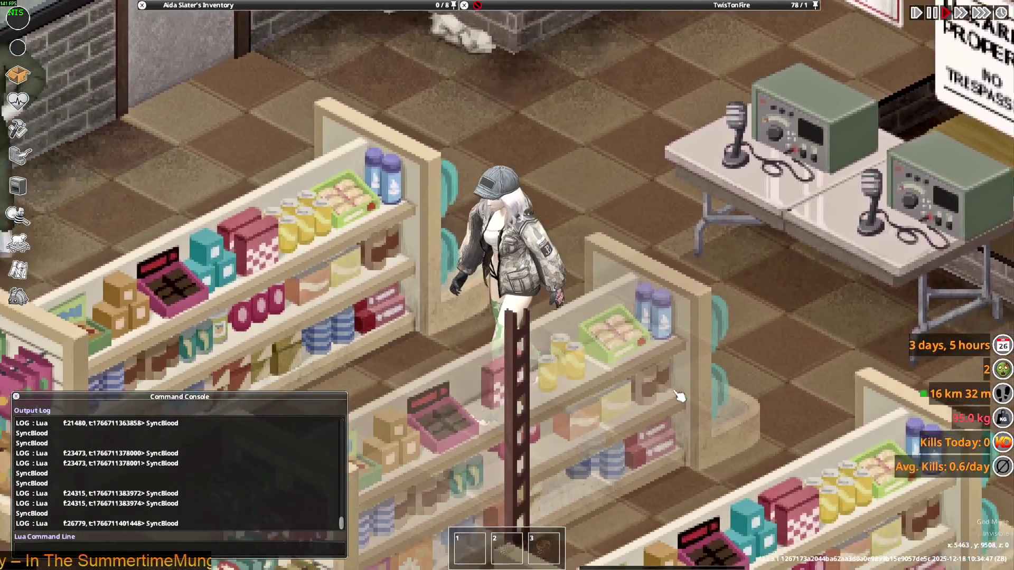
key(s+a)
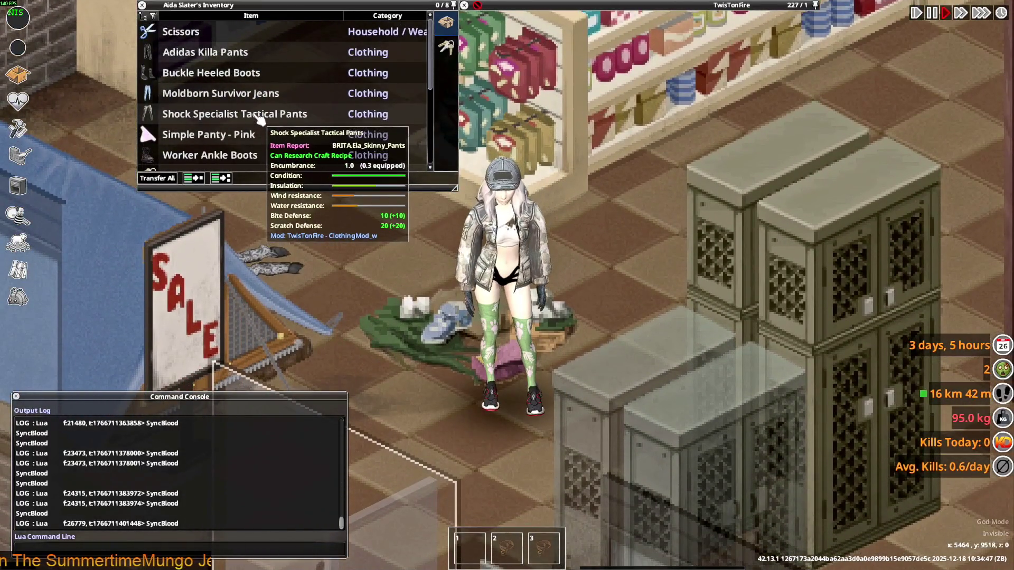
- Wear the Adidas Killa Pants and walk the character down through the glass doorway
key(s+a)
right_click(238, 35)
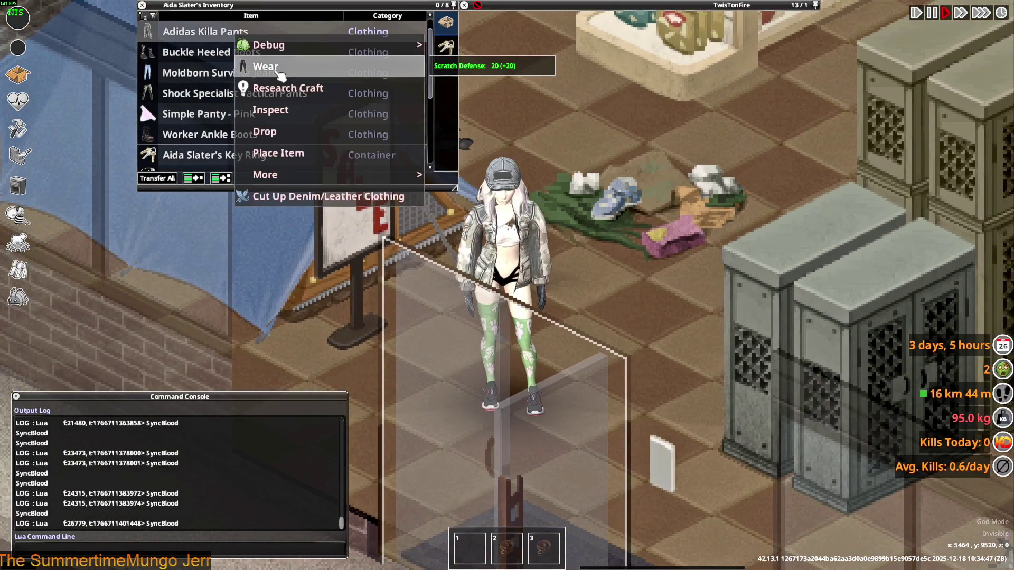
click(266, 66)
key(s+d)
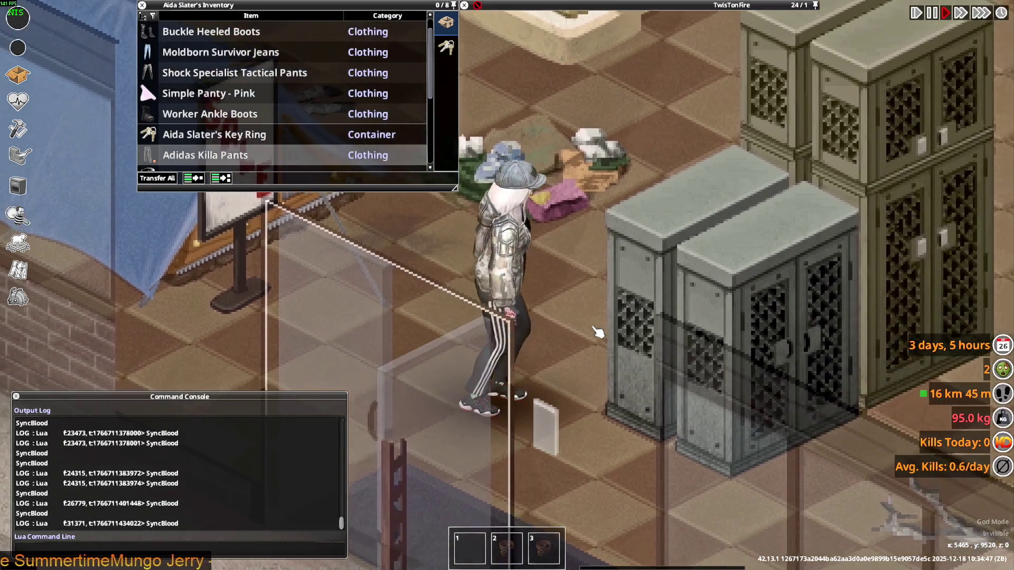
key(s)
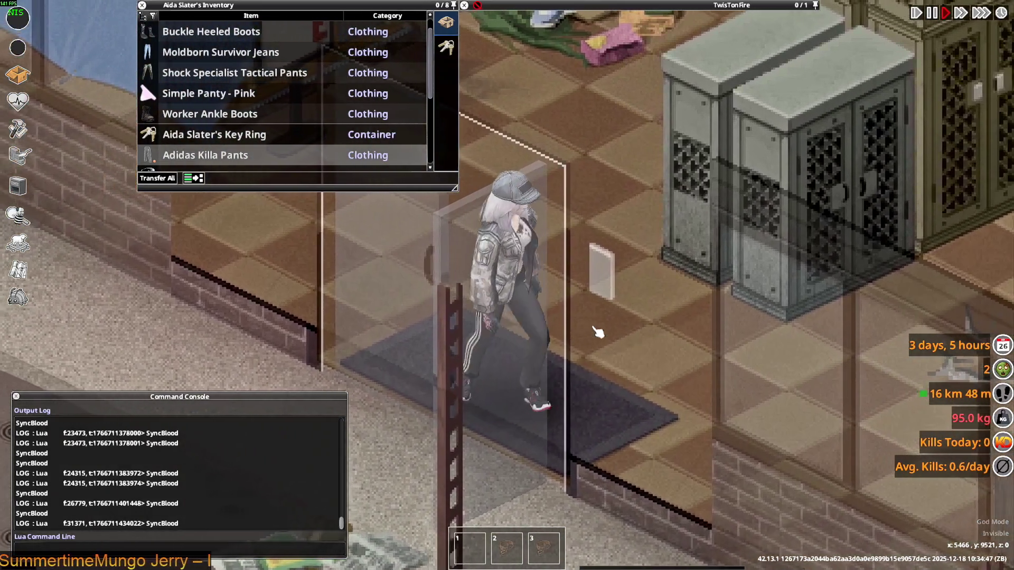
- Walk past the lockers, register and crates and up between the shelves to check the pants
key(d)
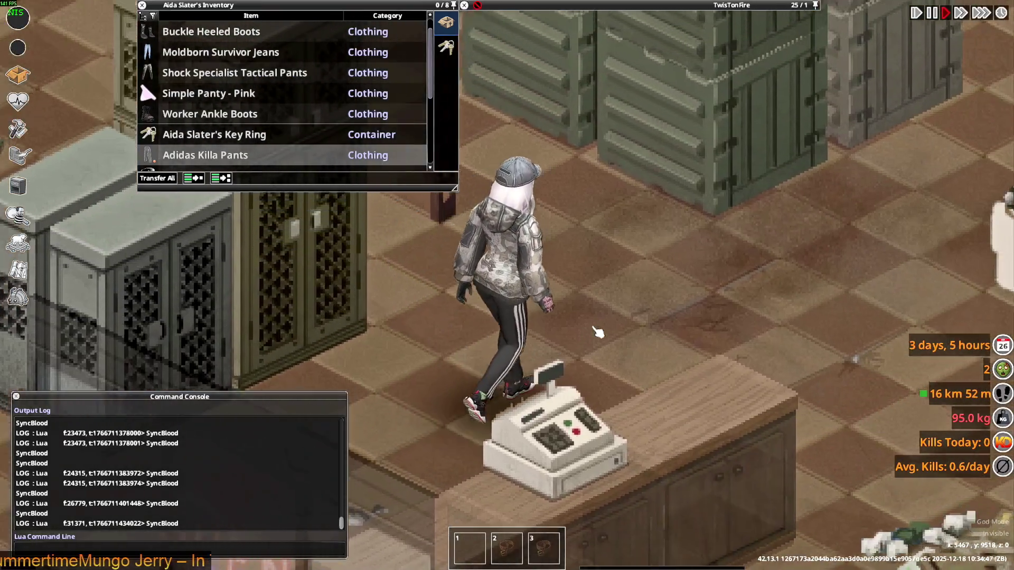
key(w+a)
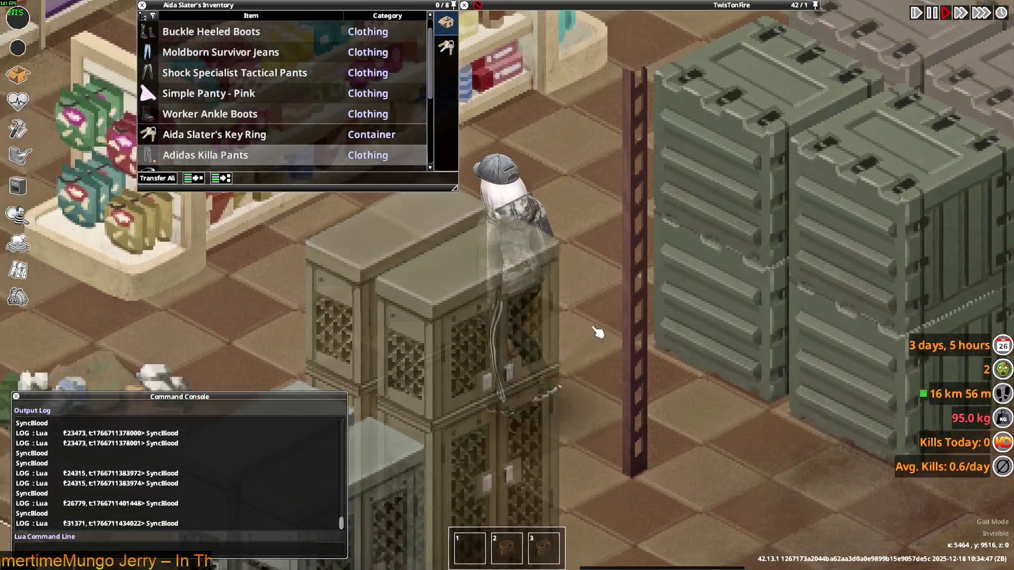
key(w+d)
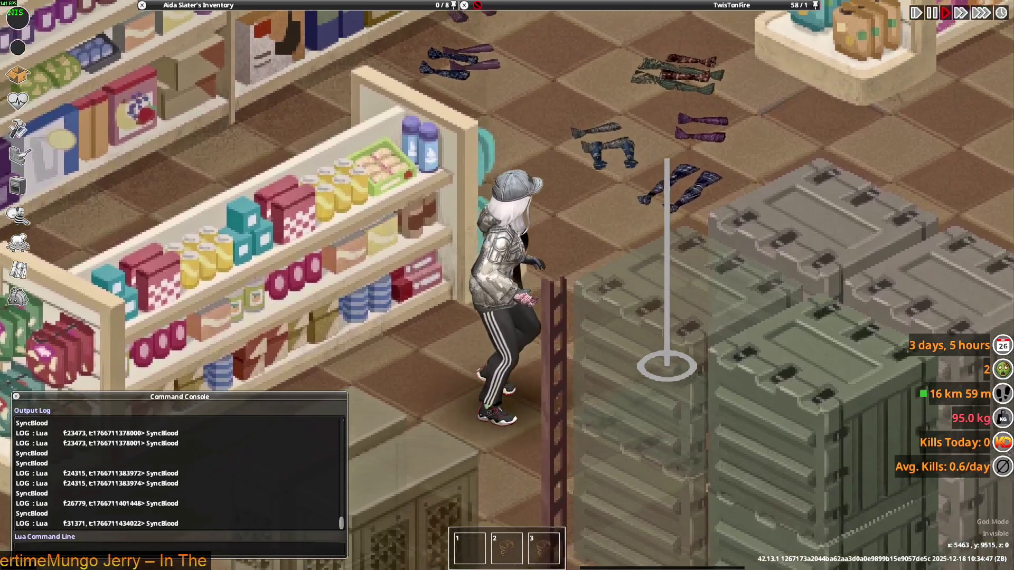
key(w+d)
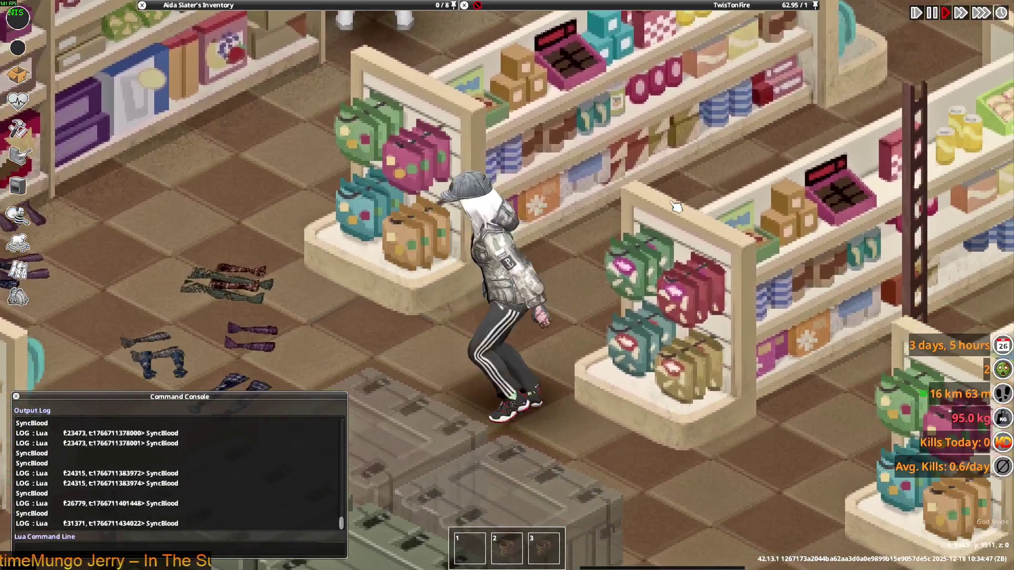
key(w+a)
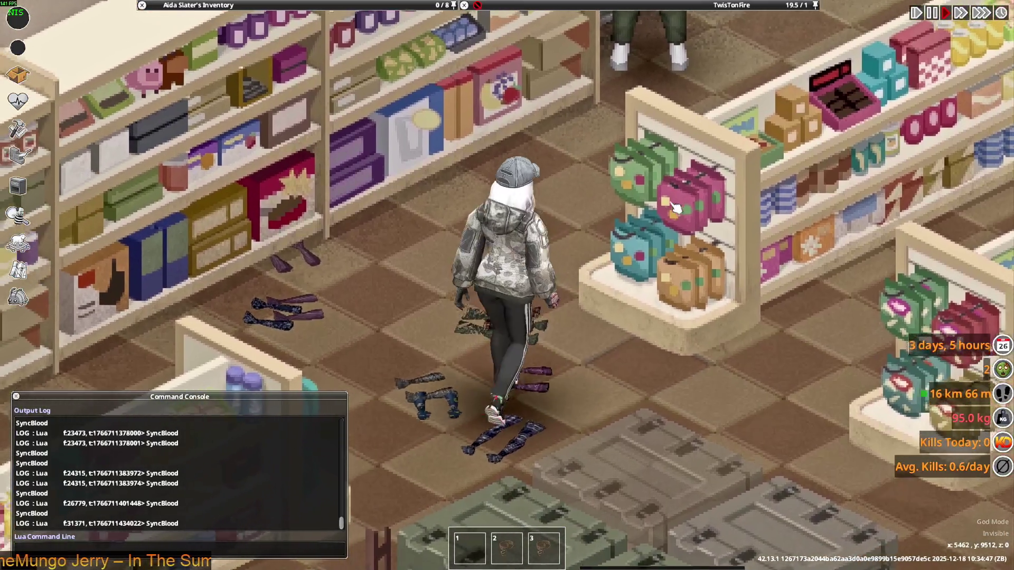